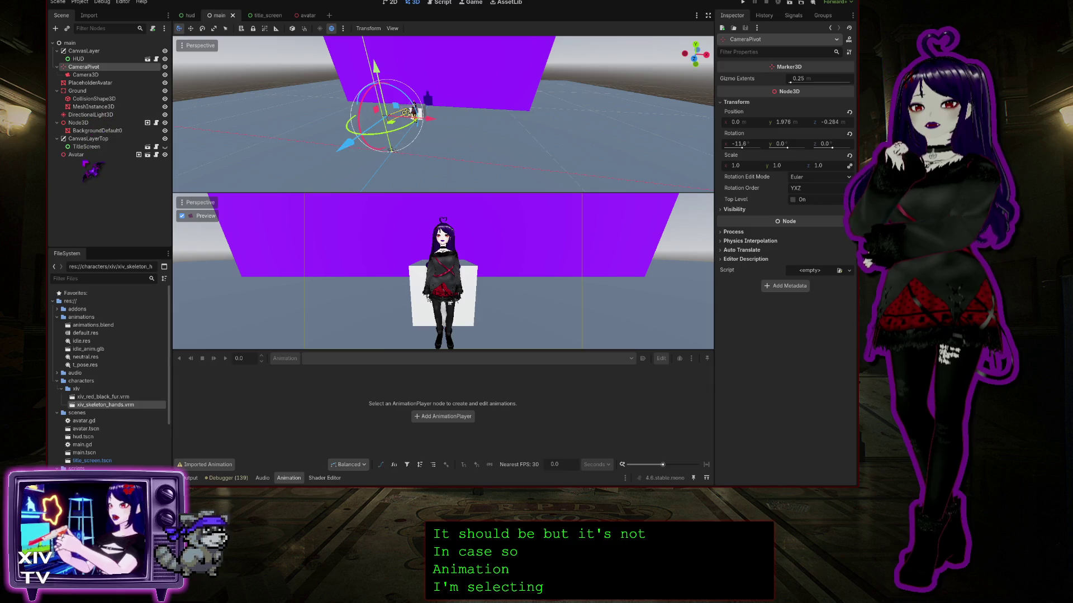
# Select the Avatar node in the main scene, then switch to the avatar scene tab.
pyautogui.click(84, 154)
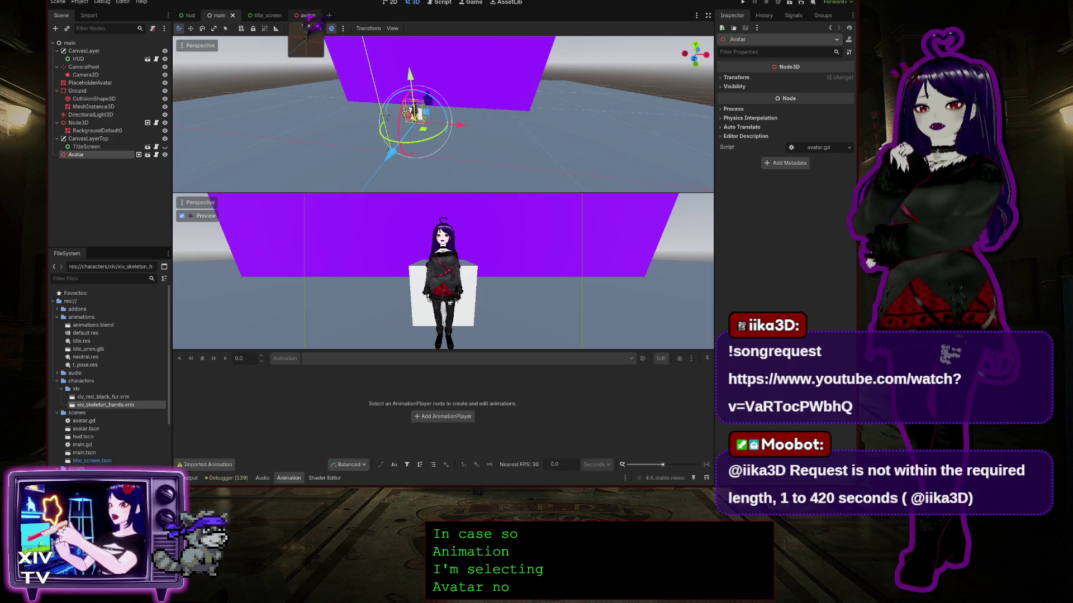
pyautogui.click(306, 16)
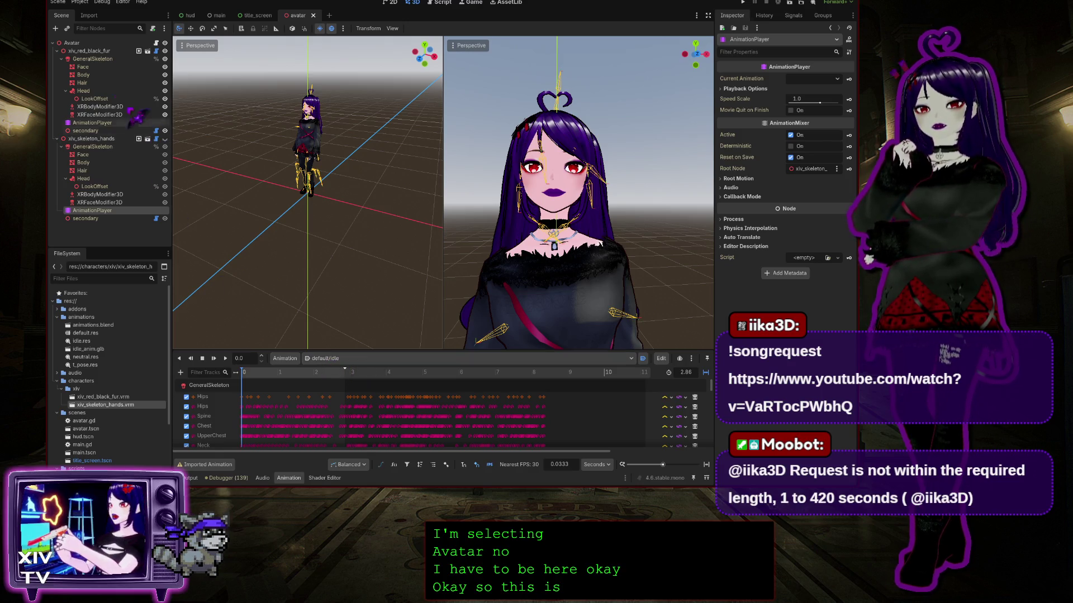
pyautogui.click(105, 123)
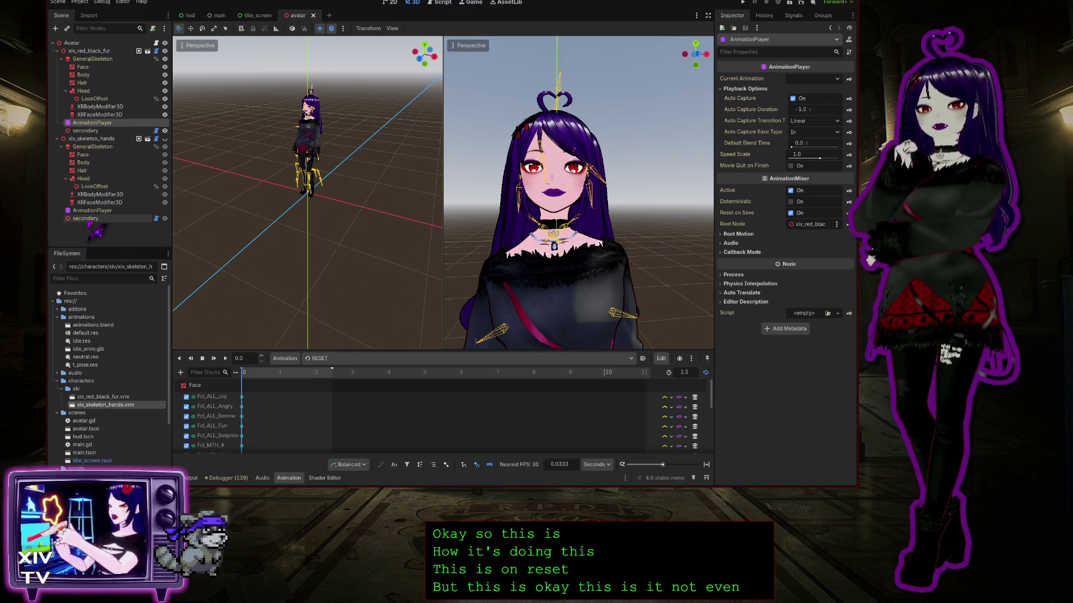
pyautogui.click(94, 211)
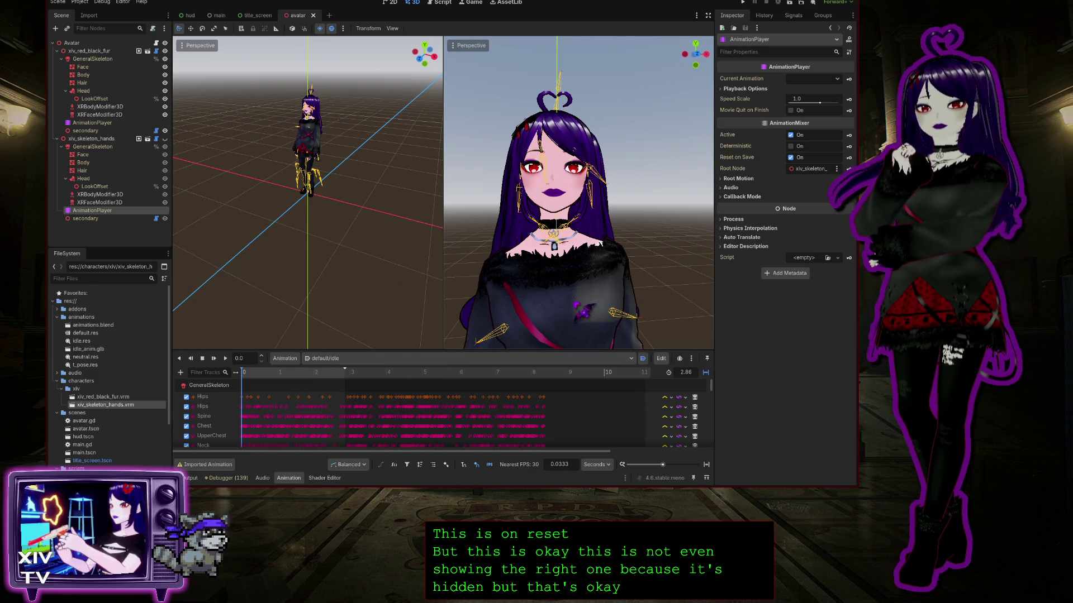
pyautogui.click(729, 88)
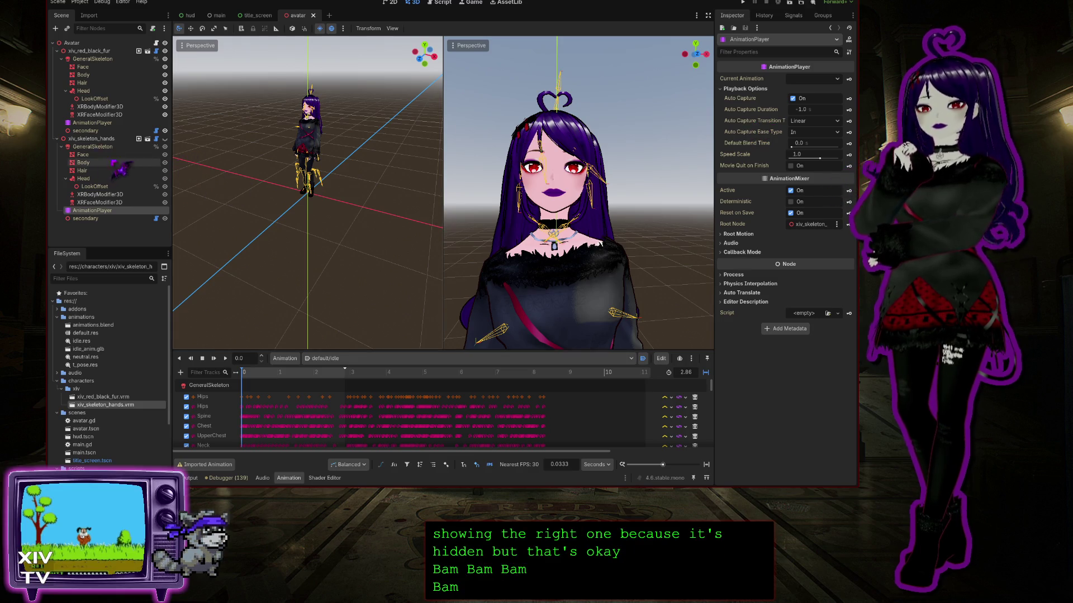
pyautogui.click(115, 123)
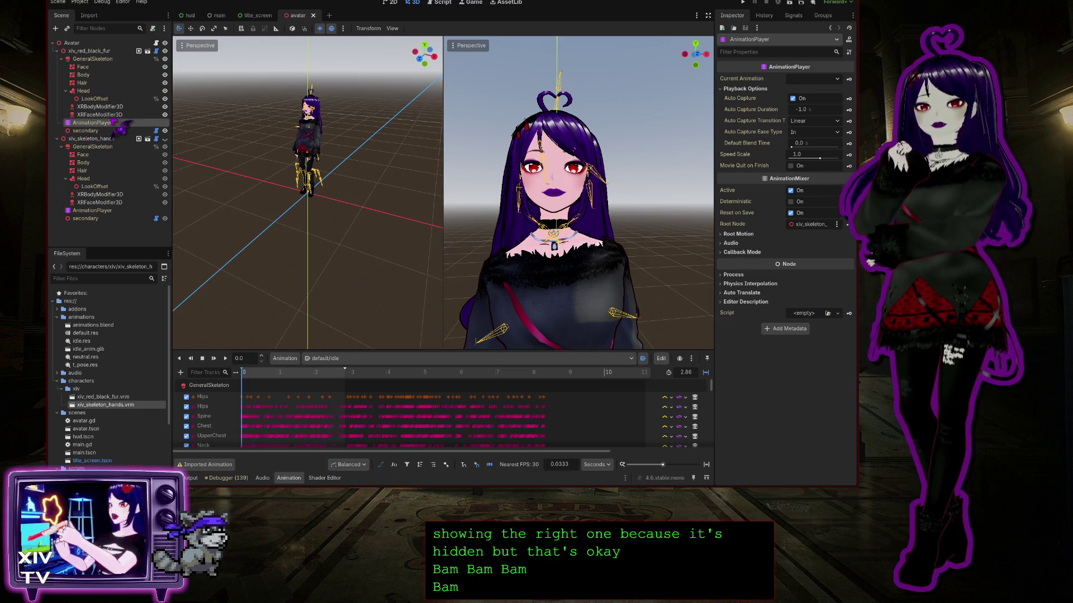
pyautogui.click(107, 210)
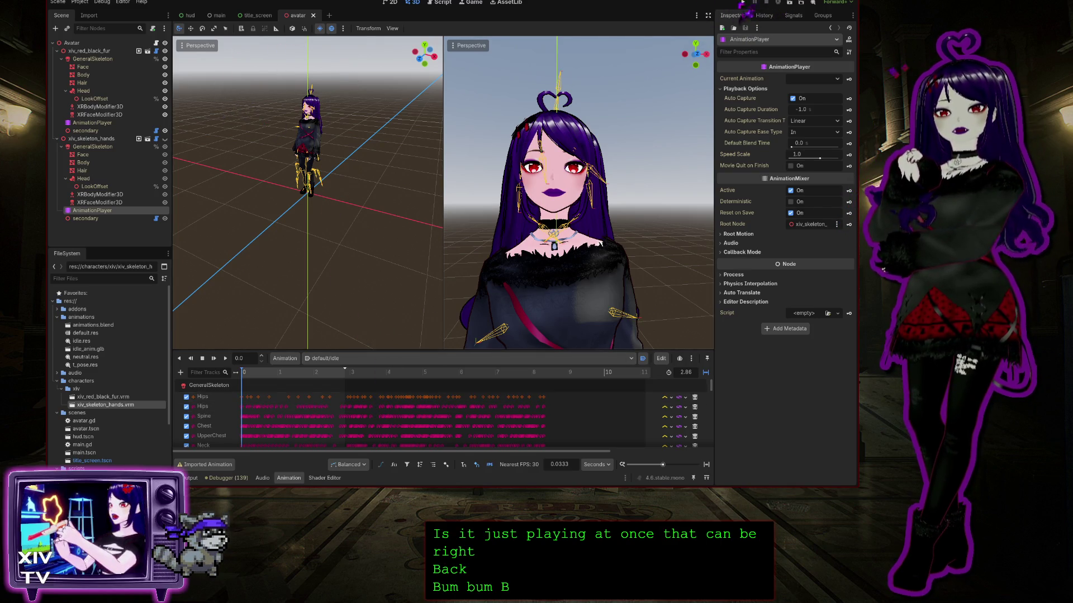
pyautogui.click(743, 3)
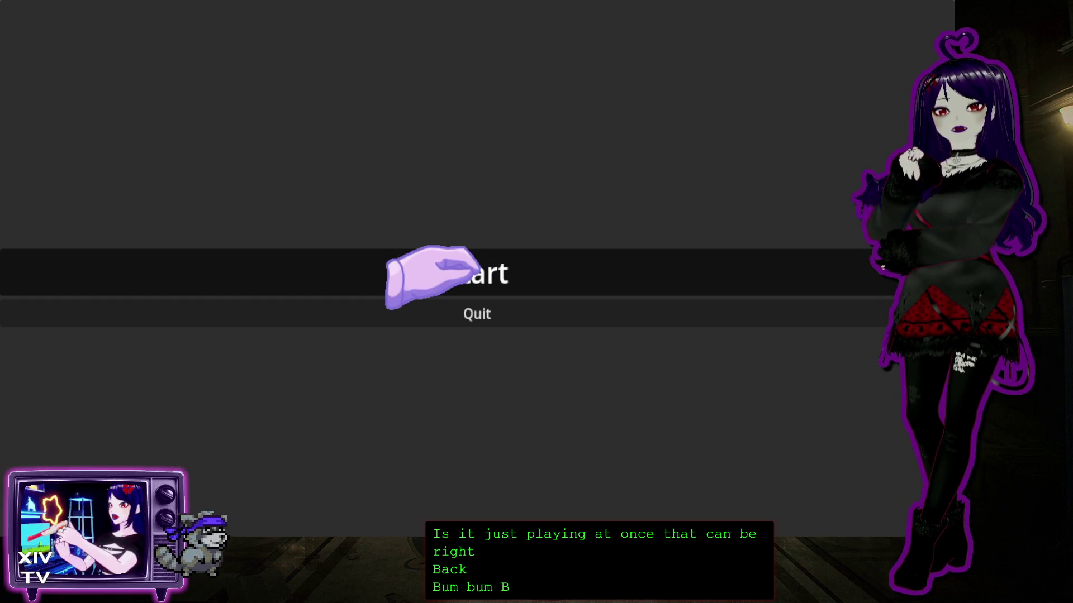
# Start the game, pat the head, unlock the Skeleton Costume for three pats, then close the game window.
pyautogui.click(436, 273)
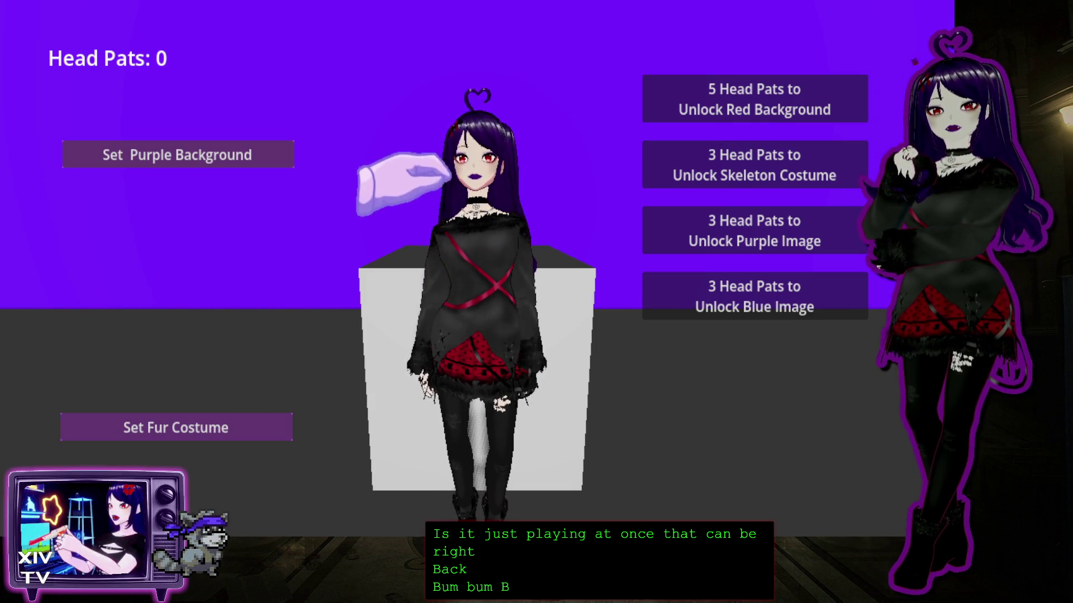
pyautogui.click(462, 105)
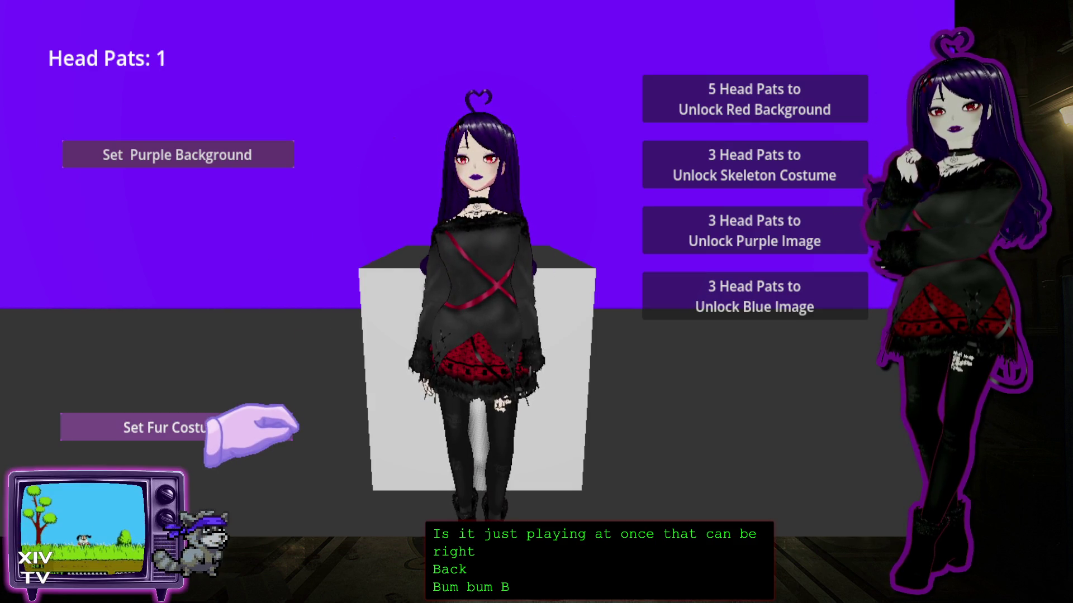
pyautogui.click(500, 123)
pyautogui.click(500, 123)
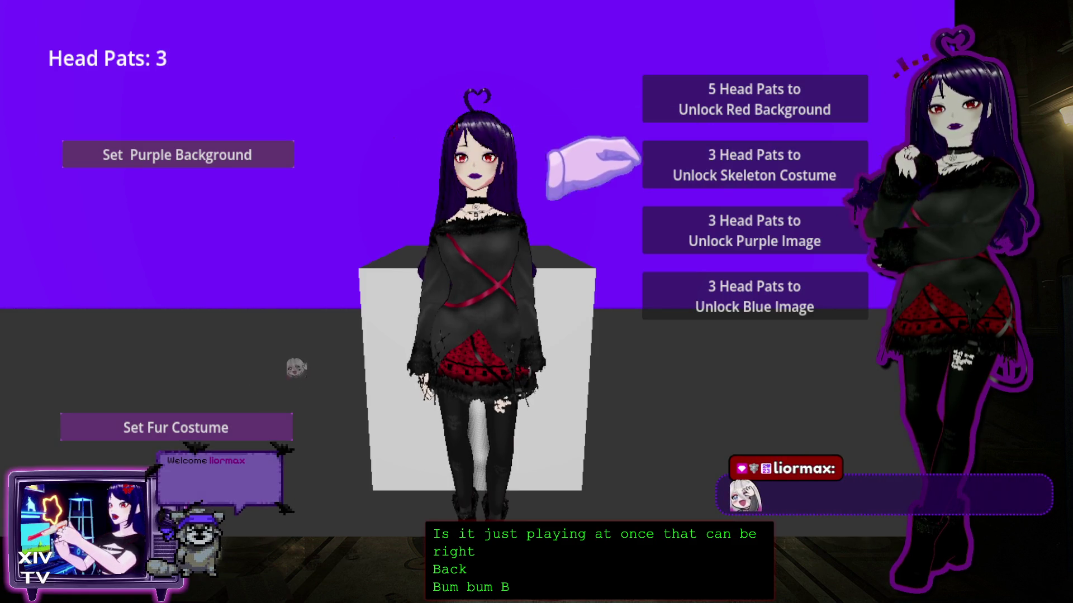
pyautogui.click(710, 165)
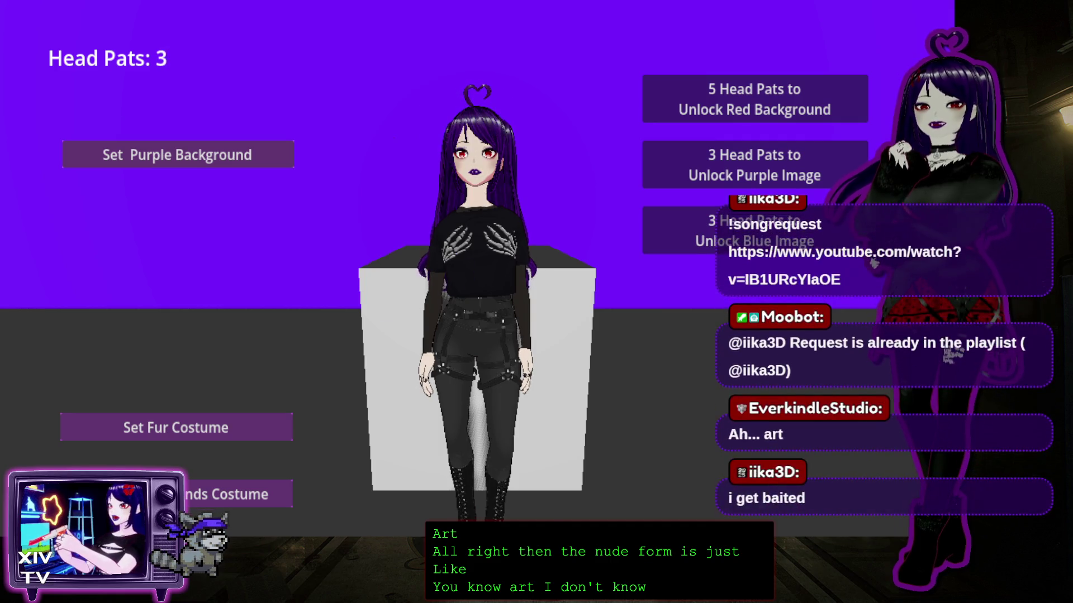
pyautogui.hotkey('alt', 'F4')
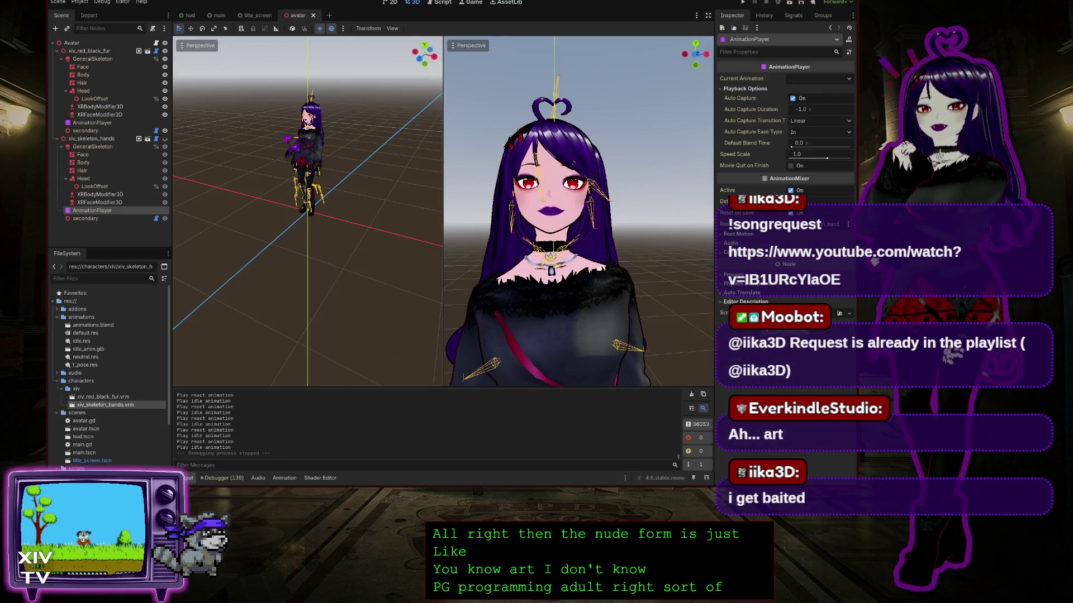
# Open avatar.gd in the script editor and place the cursor at the end of the idle print line.
pyautogui.click(441, 3)
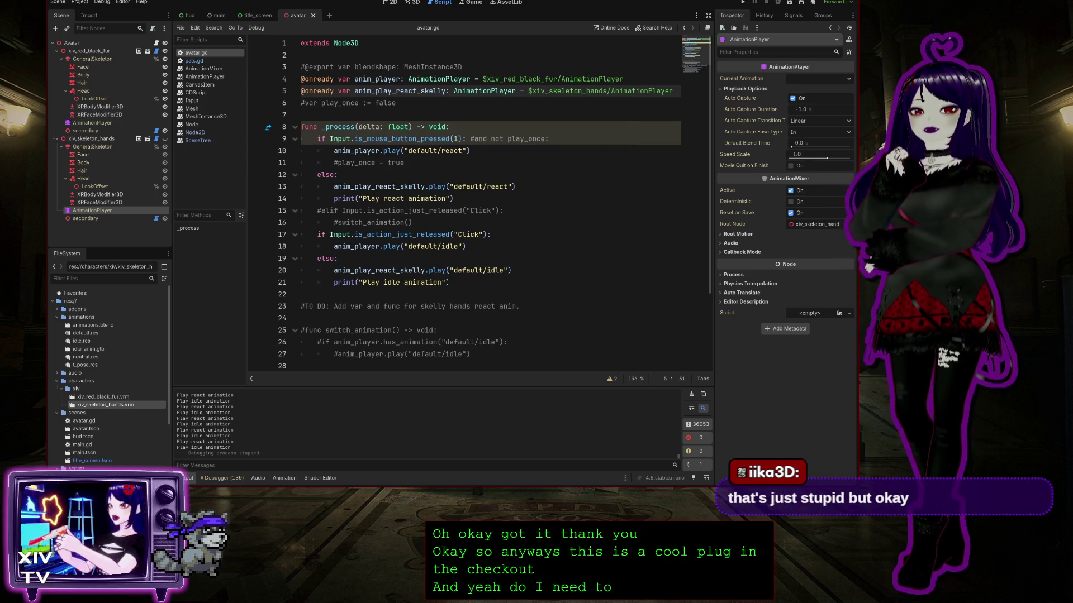
pyautogui.click(451, 283)
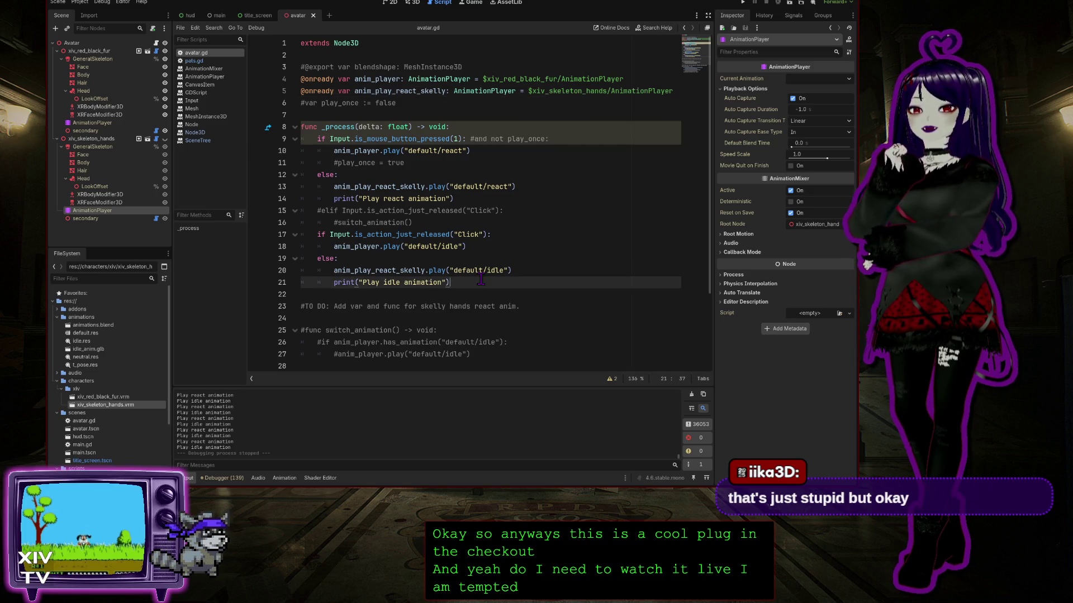
# Review the react animation calls, the commented-out blendshape and play_once lines, and the idle print line.
pyautogui.click(488, 154)
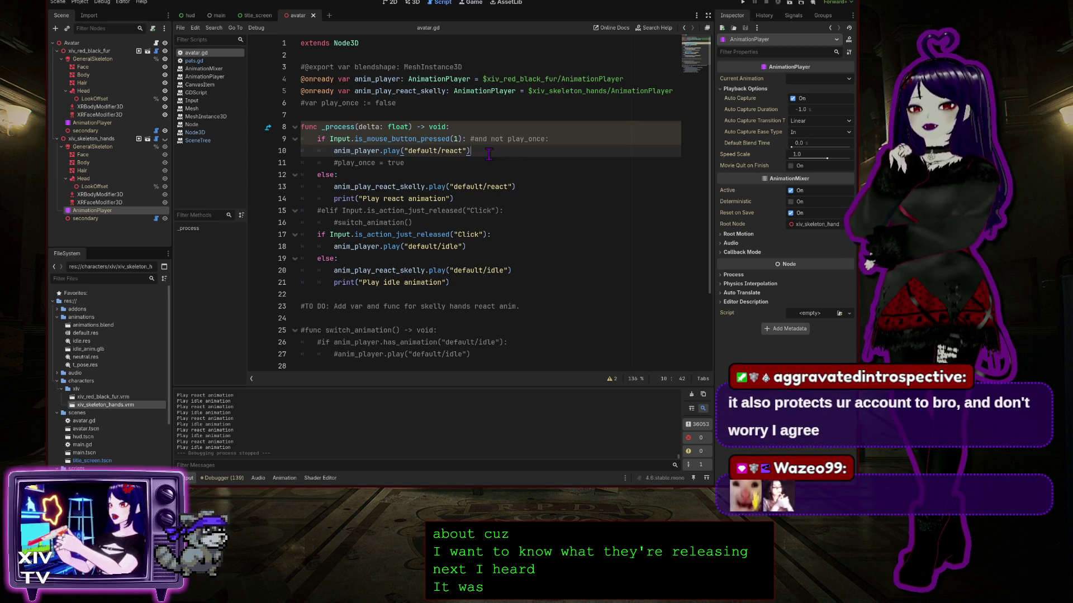
pyautogui.click(544, 183)
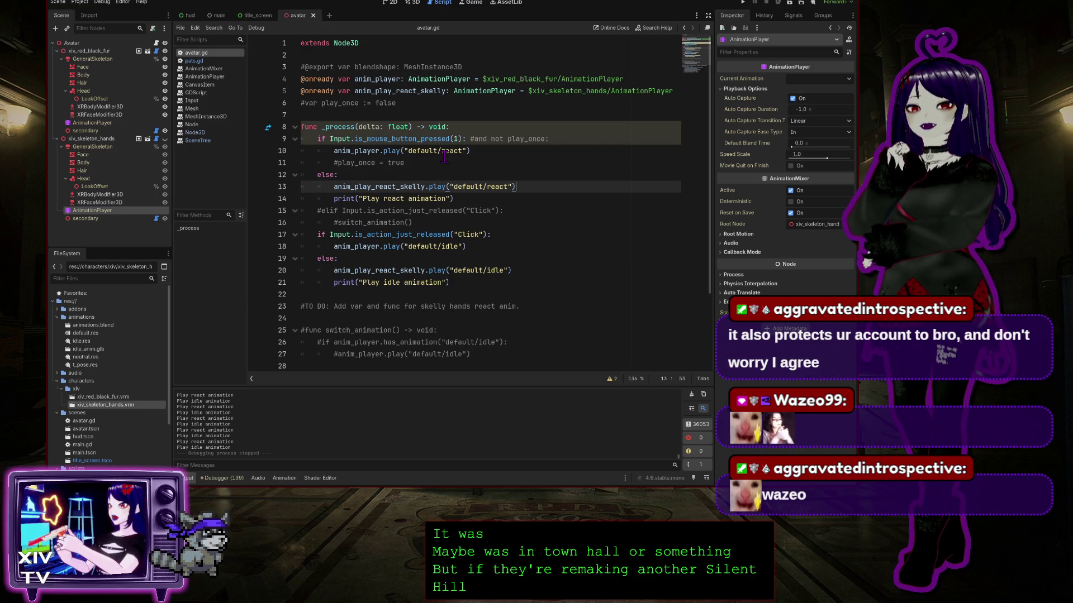
pyautogui.click(526, 151)
pyautogui.click(465, 111)
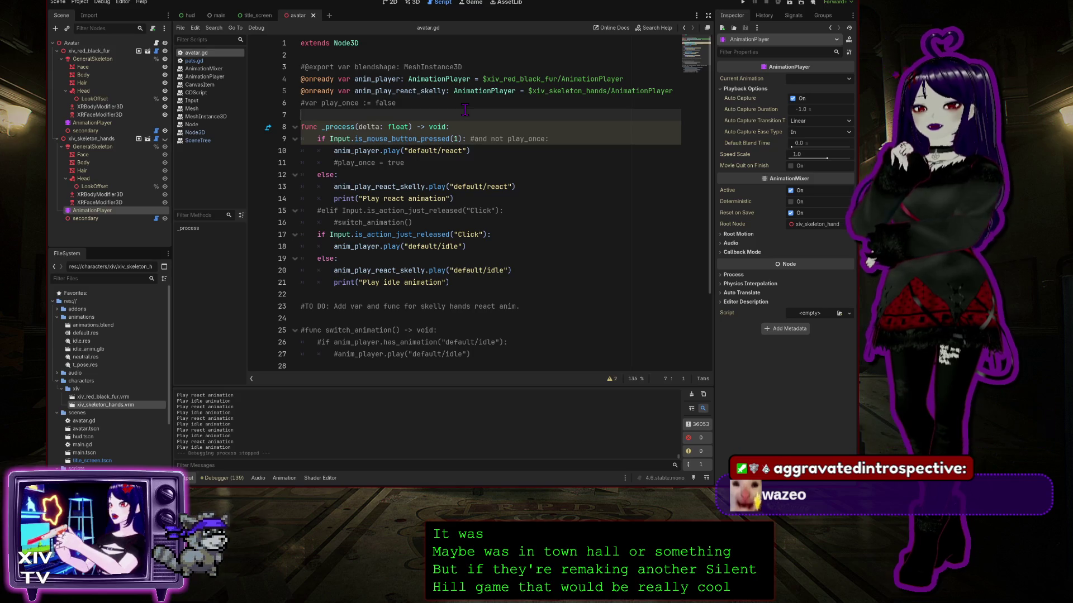
pyautogui.click(487, 66)
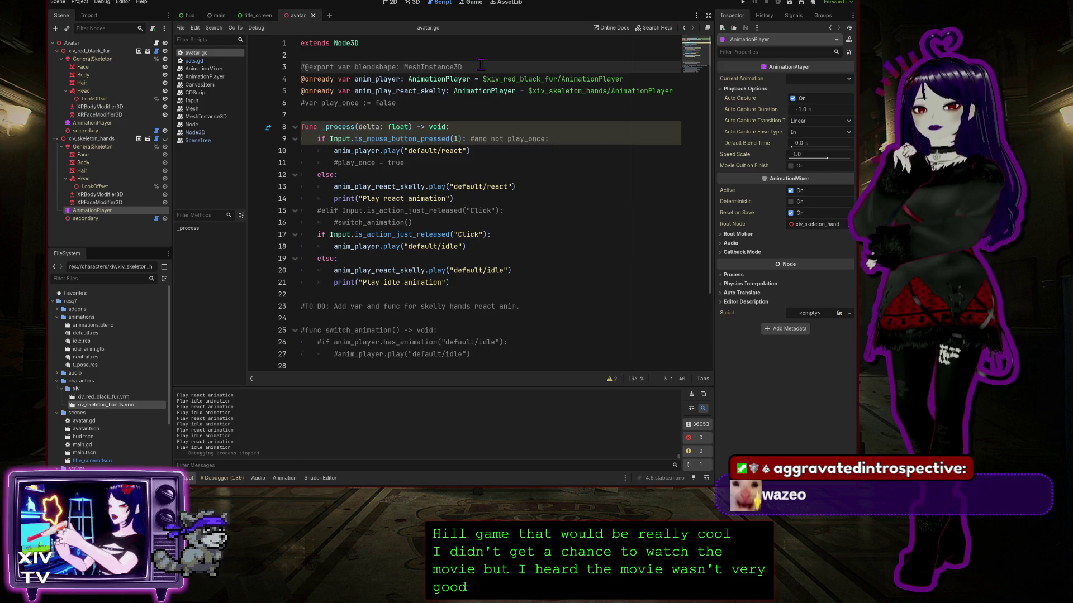
pyautogui.click(418, 102)
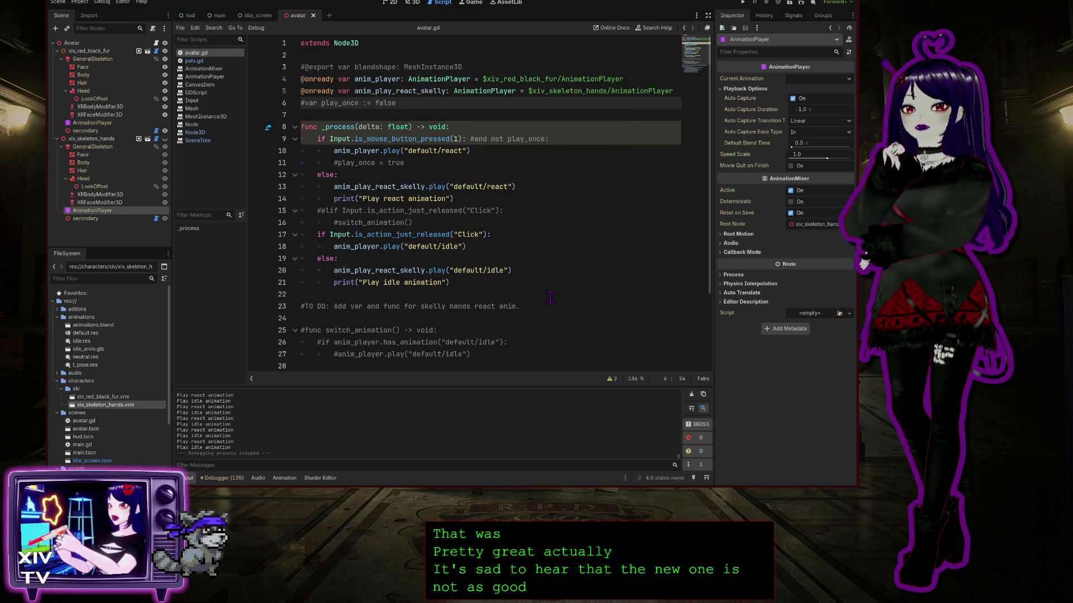
pyautogui.click(530, 287)
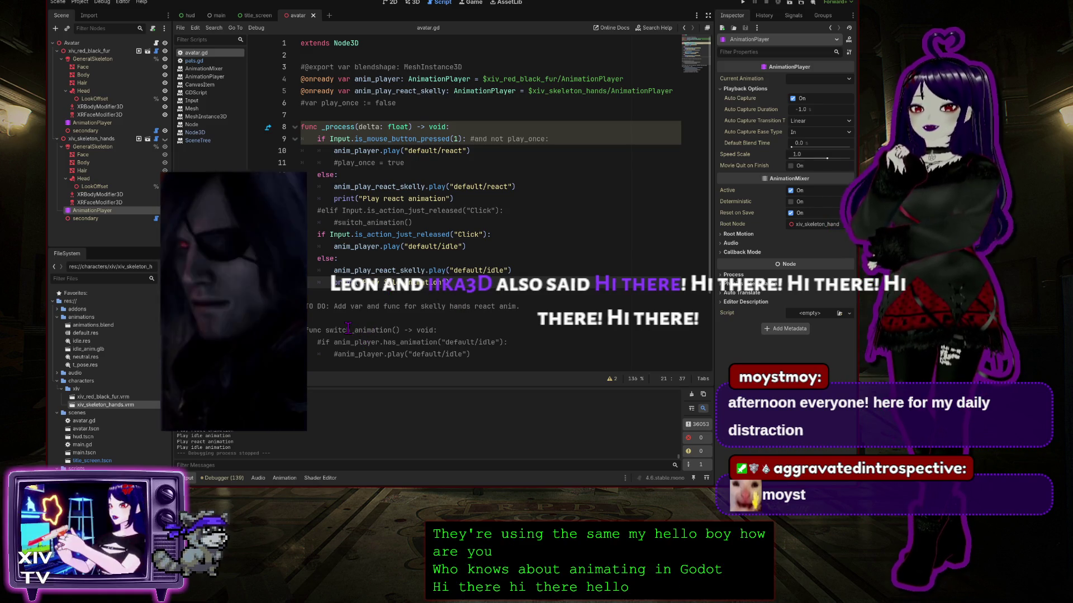
# Trace the default/react and default/idle play calls, then select xiv_skeleton_hands in the Scene tree.
pyautogui.click(480, 246)
pyautogui.click(485, 149)
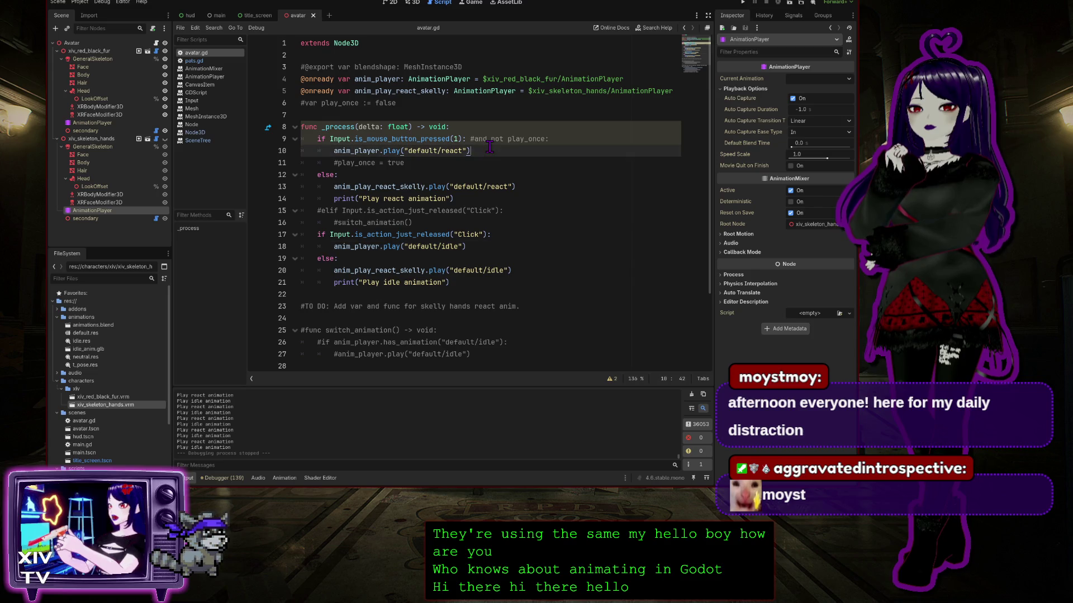
pyautogui.click(457, 197)
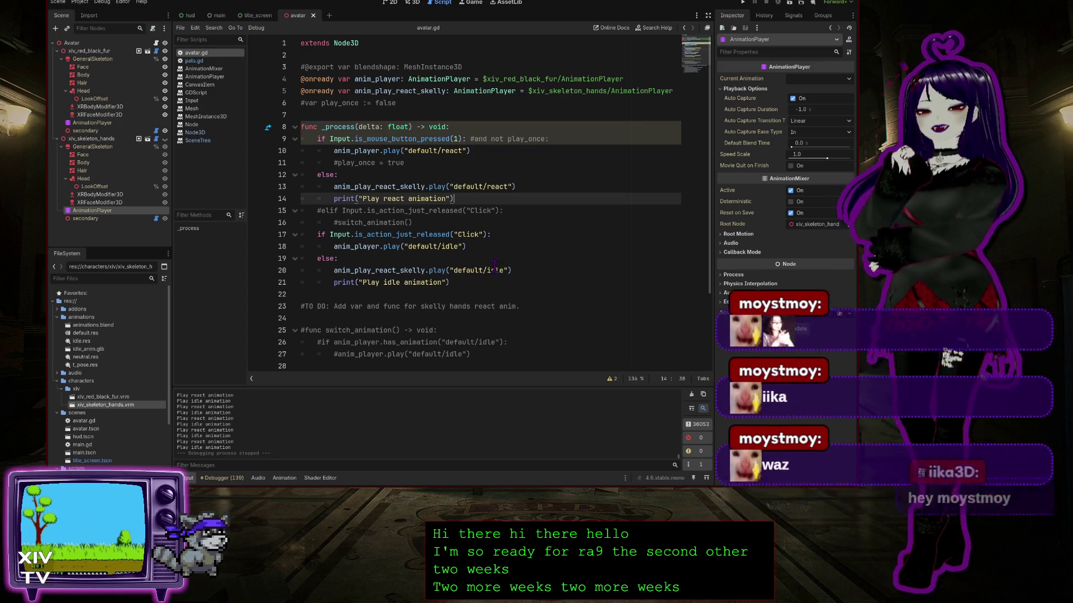
pyautogui.click(460, 281)
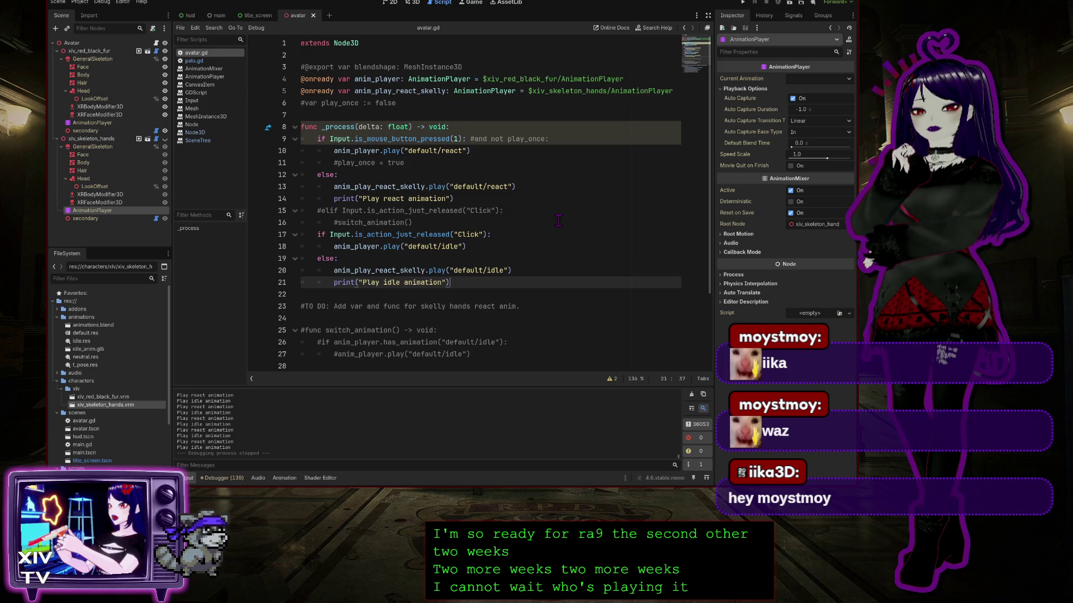
pyautogui.click(479, 114)
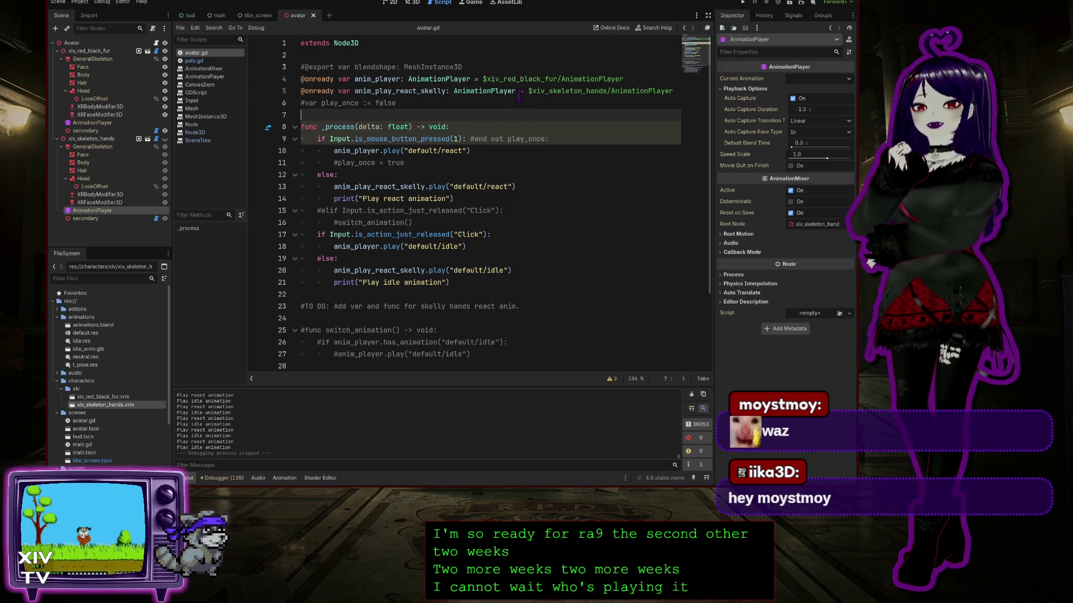
pyautogui.click(485, 151)
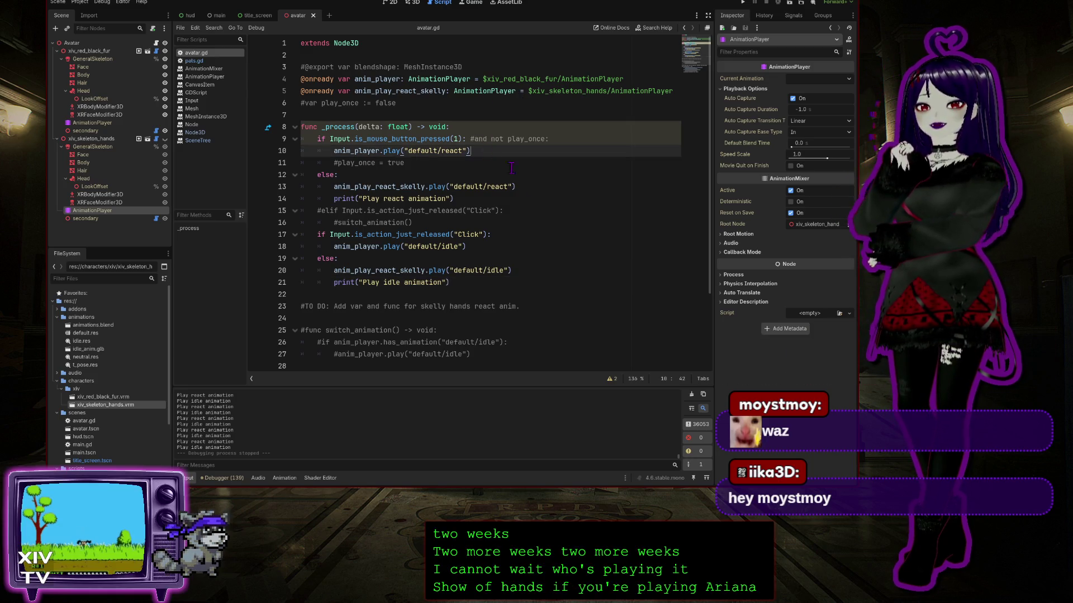
pyautogui.click(501, 248)
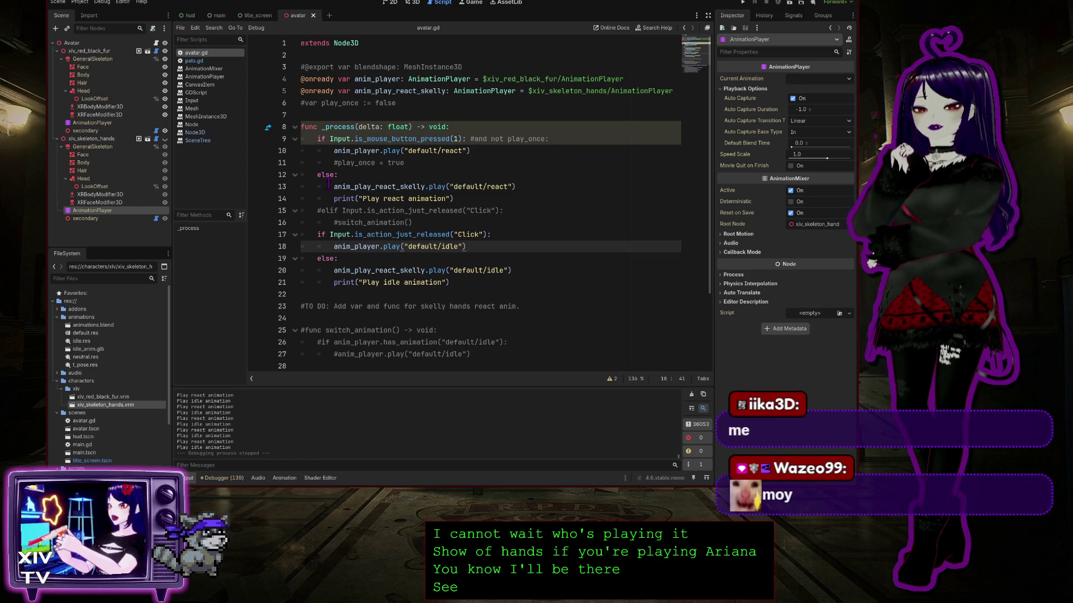
pyautogui.click(519, 186)
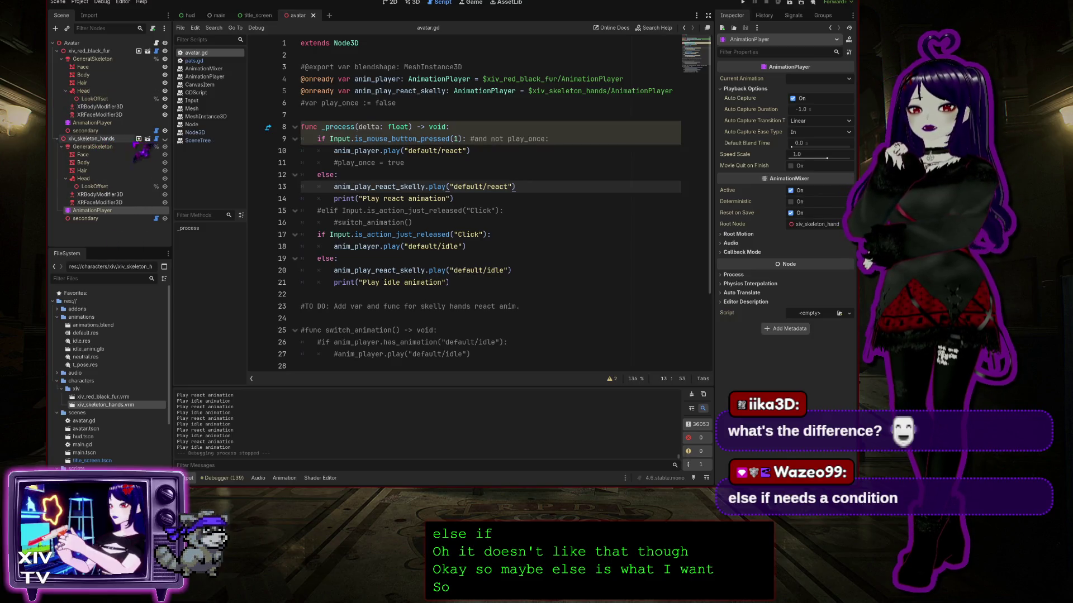
pyautogui.click(123, 139)
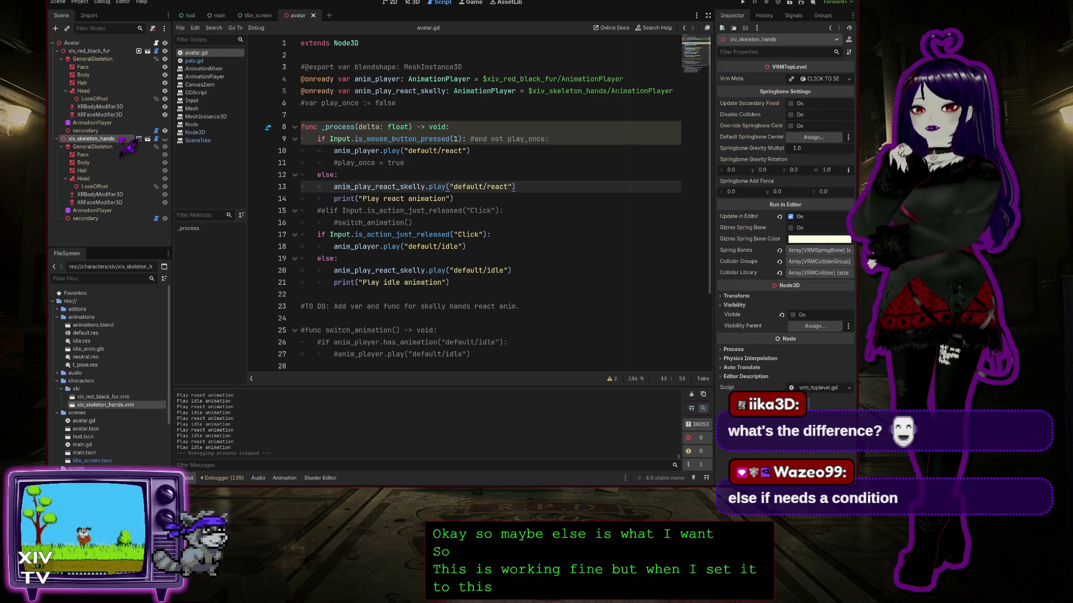
# Return to the avatar scene's 3D view and show the default/idle tracks in the Animation panel.
pyautogui.click(413, 3)
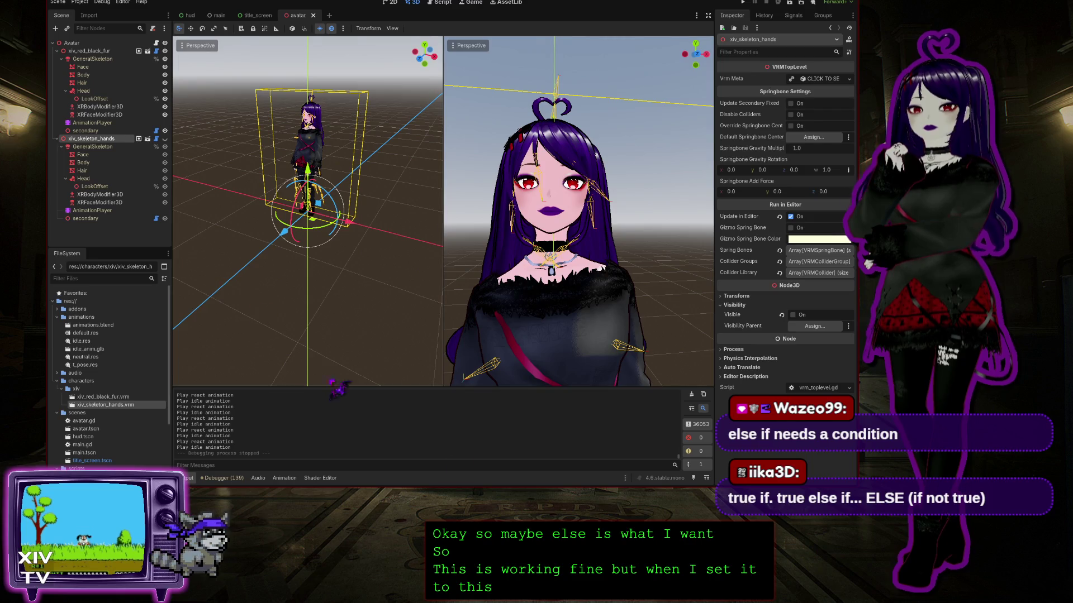
pyautogui.click(284, 478)
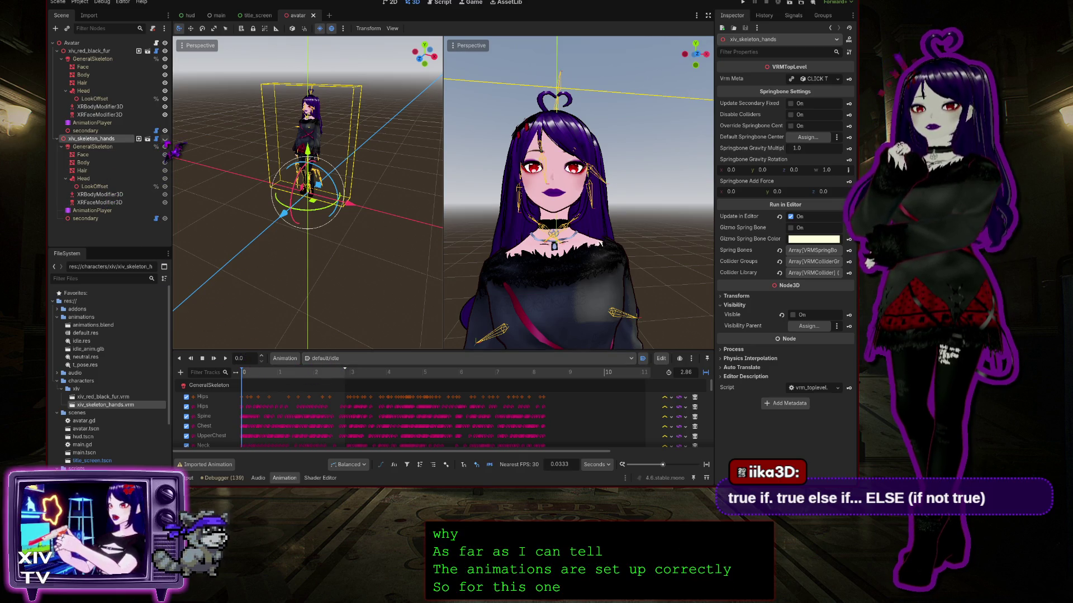
pyautogui.click(165, 139)
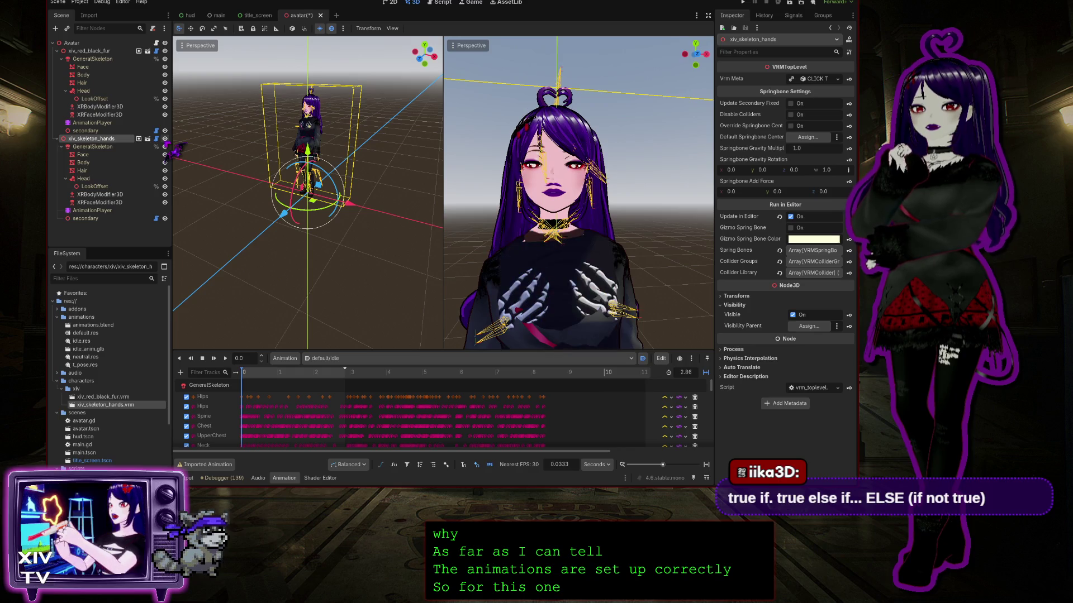
pyautogui.click(165, 51)
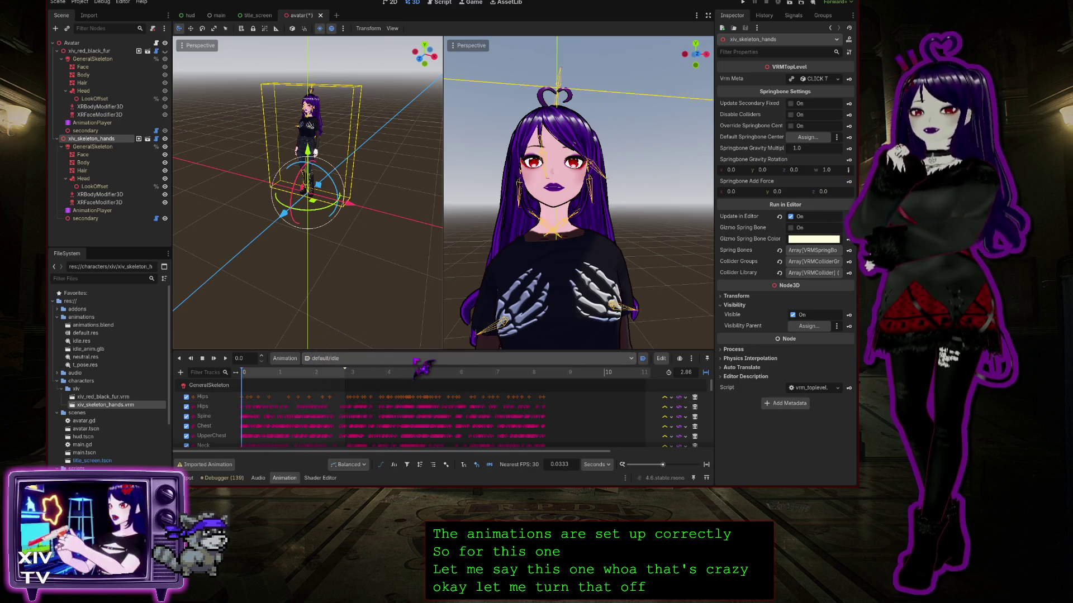
pyautogui.click(110, 52)
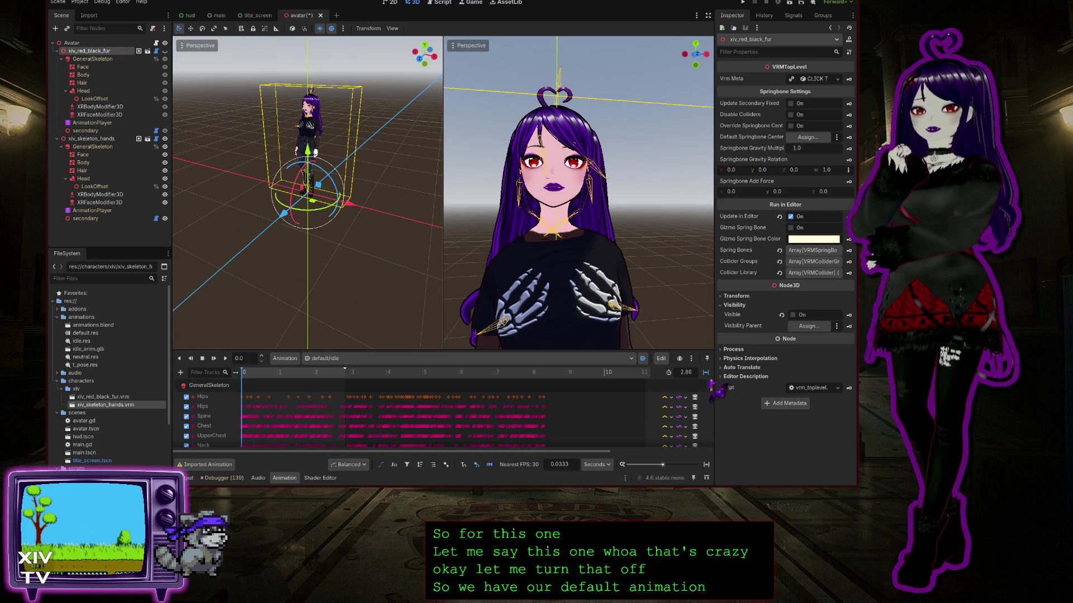
pyautogui.moveTo(712, 387); pyautogui.dragTo(710, 451)
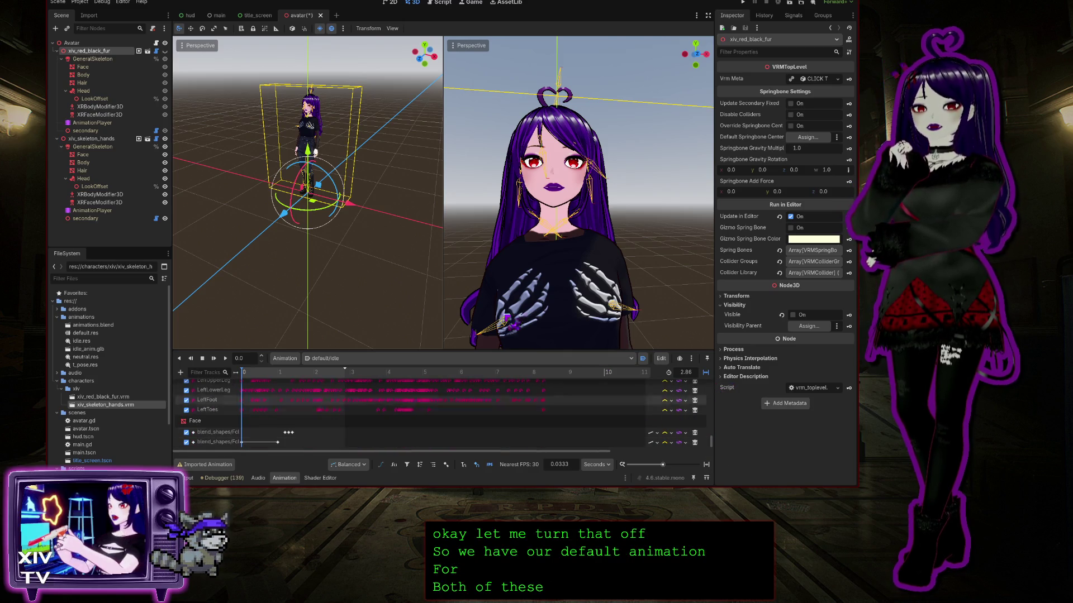
pyautogui.click(102, 139)
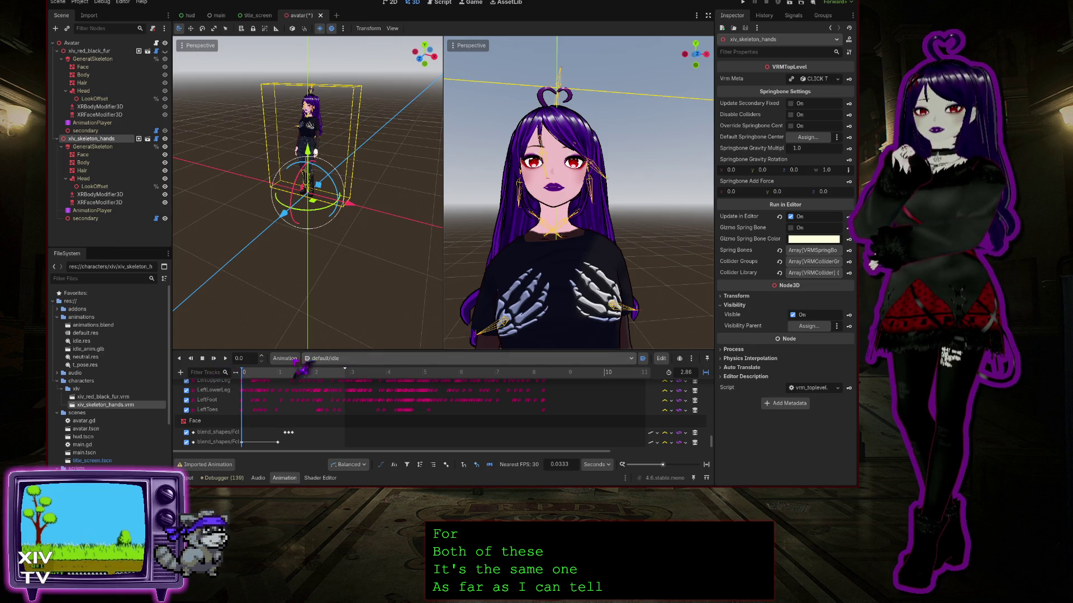
pyautogui.click(225, 358)
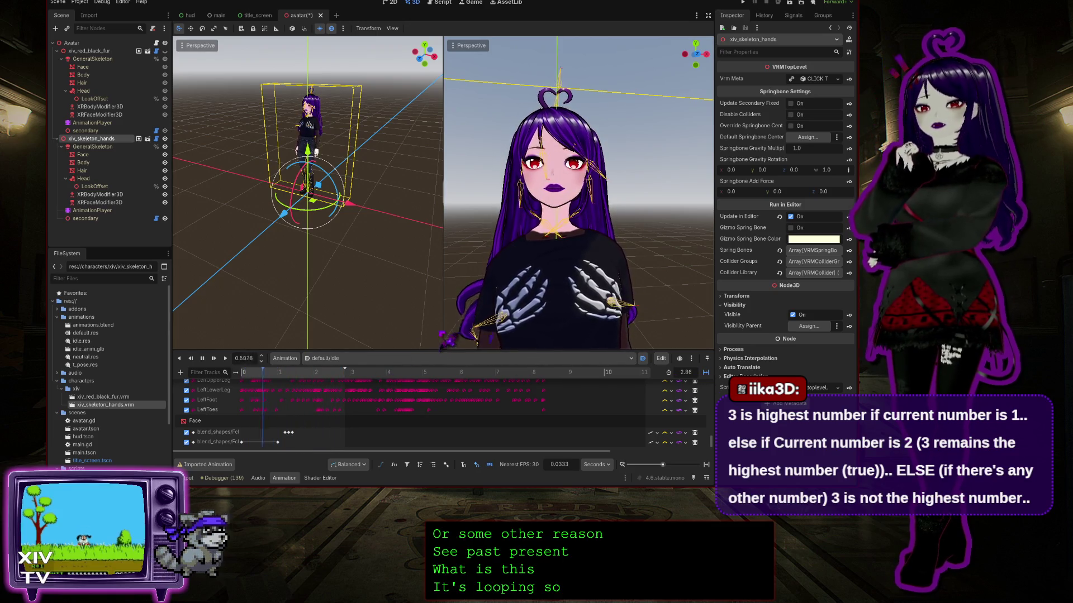
pyautogui.click(109, 51)
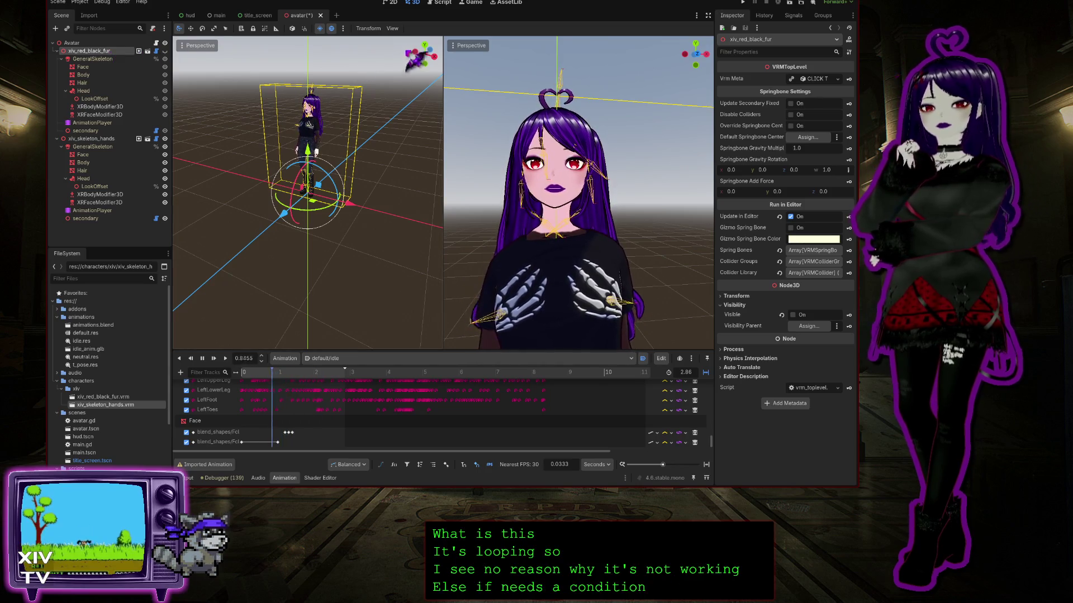
# In avatar.gd, inspect the mouse-press condition and react call on lines 9–10 and the else on line 19.
pyautogui.click(442, 2)
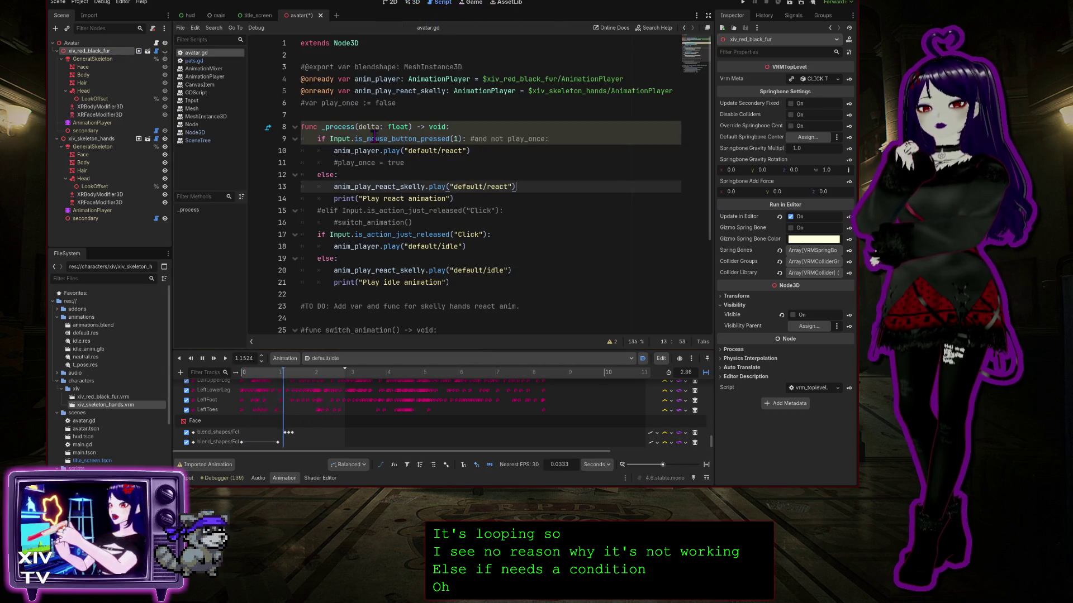
pyautogui.click(350, 151)
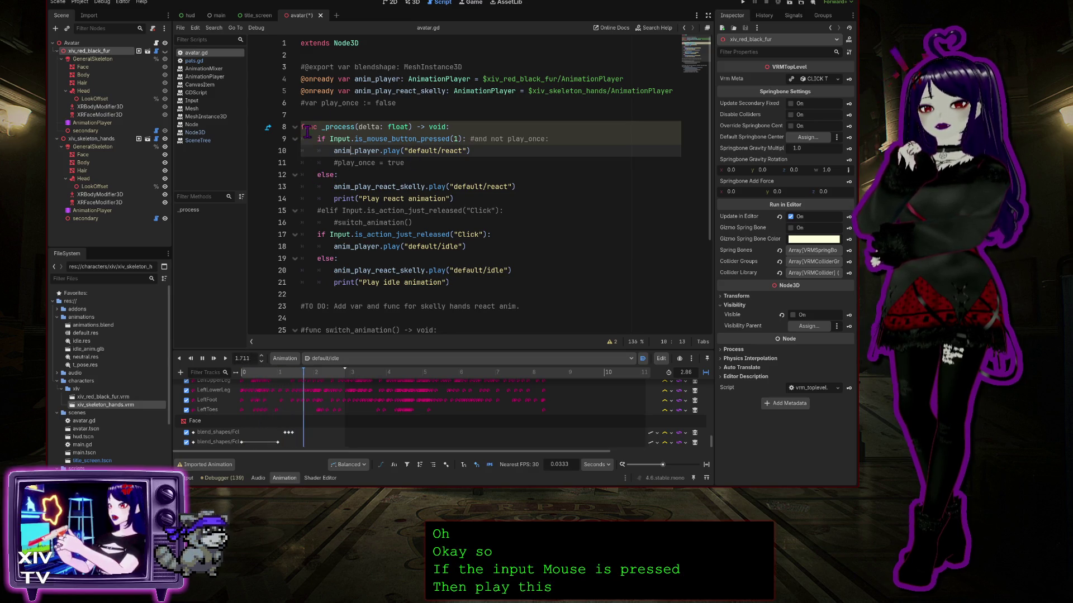
pyautogui.moveTo(317, 139); pyautogui.dragTo(554, 139)
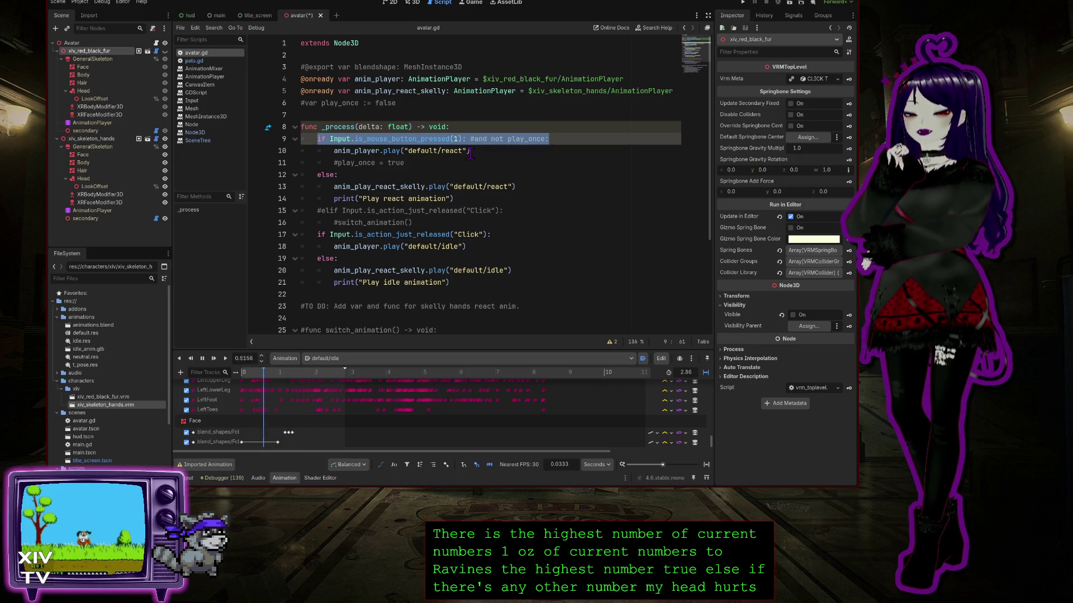
pyautogui.click(522, 147)
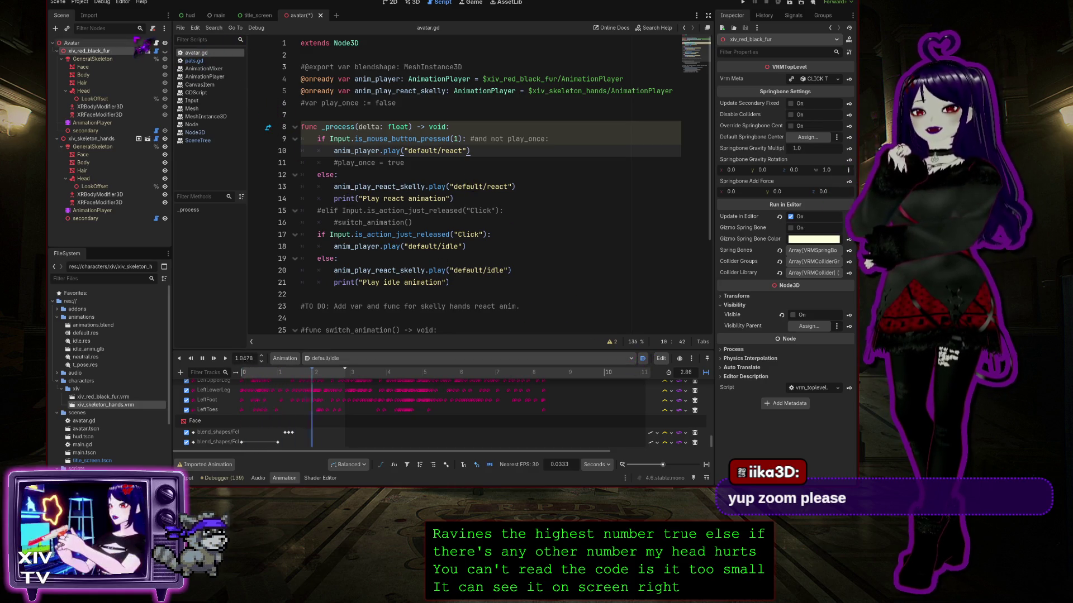
pyautogui.click(597, 258)
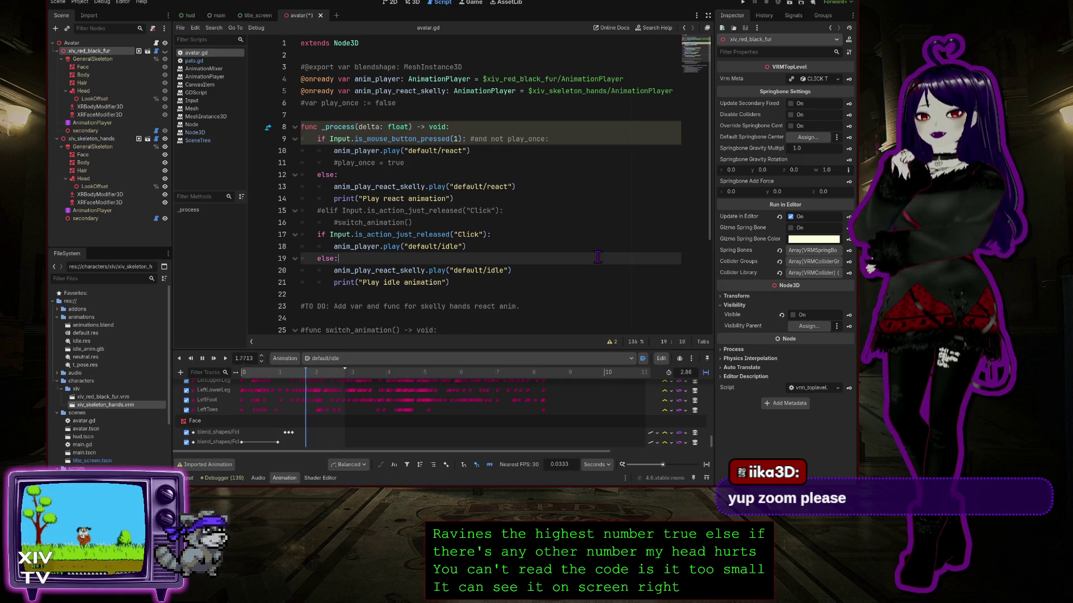
pyautogui.scroll(1, 575, 260)
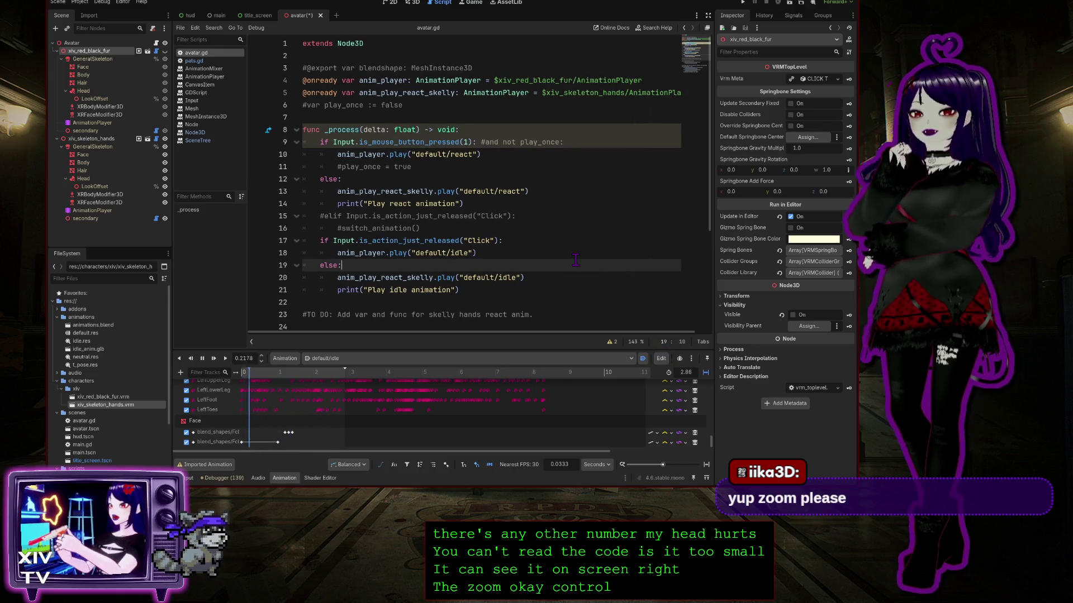
pyautogui.scroll(1, 575, 260)
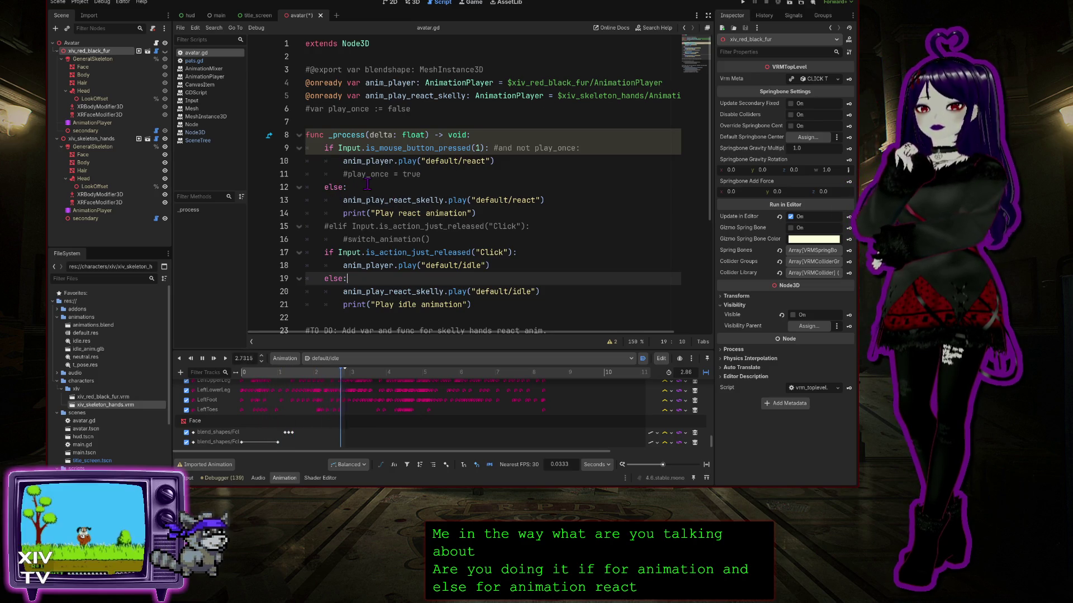
# Comment out the else: lines 12 and 19 with Ctrl+K.
pyautogui.press('Up')
pyautogui.press('Up')
pyautogui.press('Up')
pyautogui.keyDown('shift'); pyautogui.click(286, 187); pyautogui.keyUp('shift')
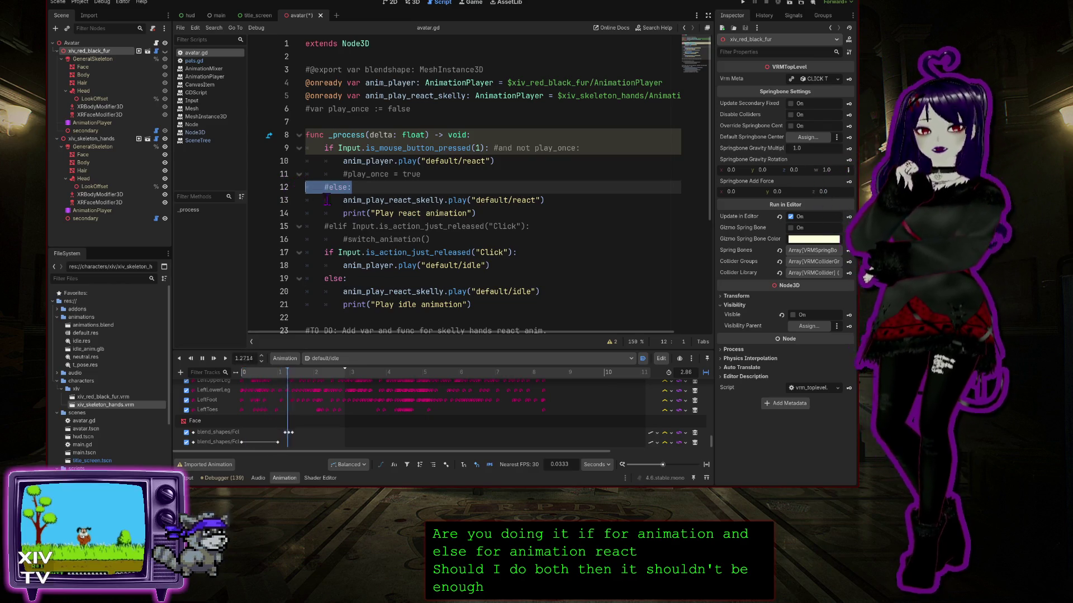
pyautogui.hotkey('ctrl', 'k')
pyautogui.moveTo(347, 279); pyautogui.dragTo(325, 278)
pyautogui.keyDown('shift'); pyautogui.click(307, 280); pyautogui.keyUp('shift')
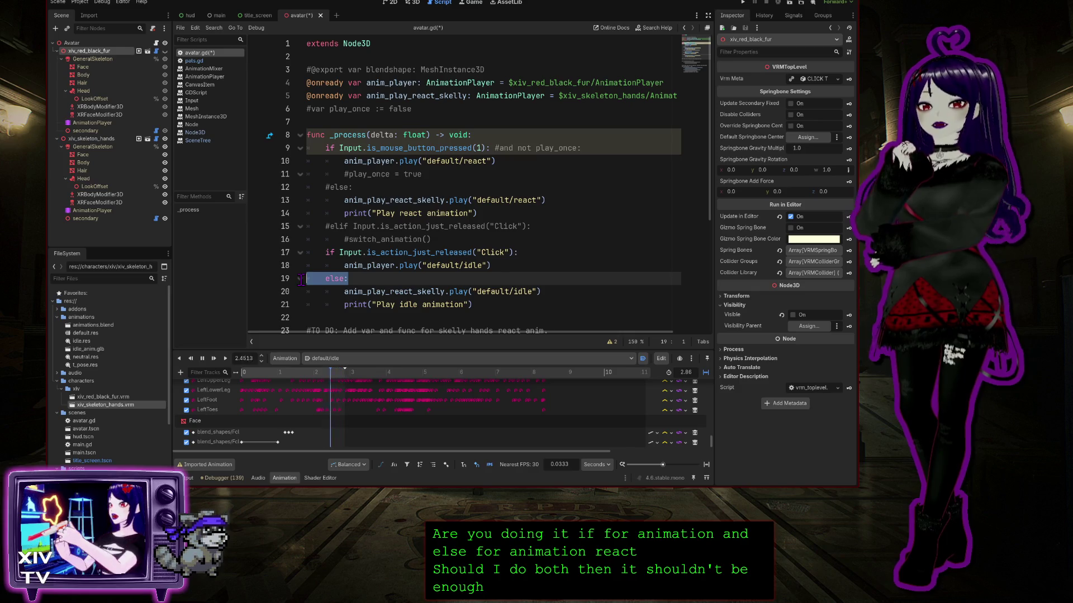
pyautogui.hotkey('ctrl', 'k')
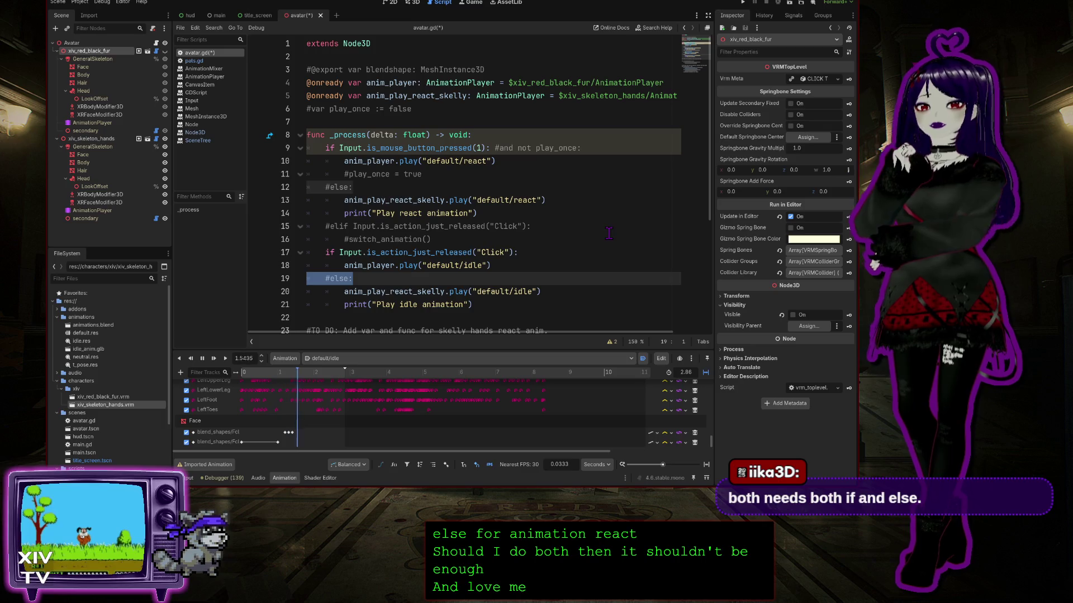
# Run the project to test the edited script.
pyautogui.click(551, 239)
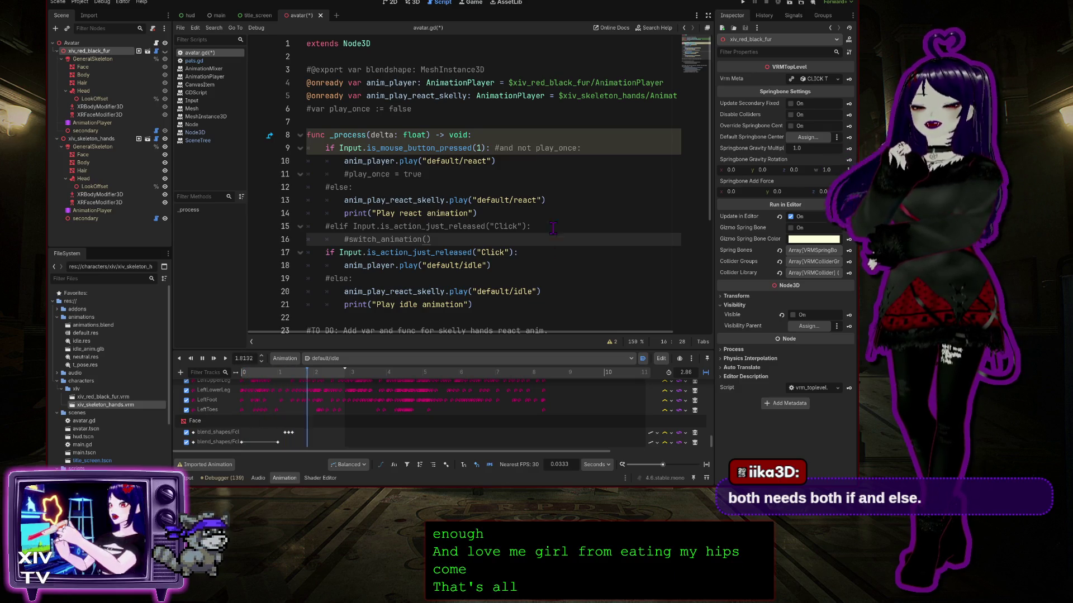
pyautogui.click(570, 213)
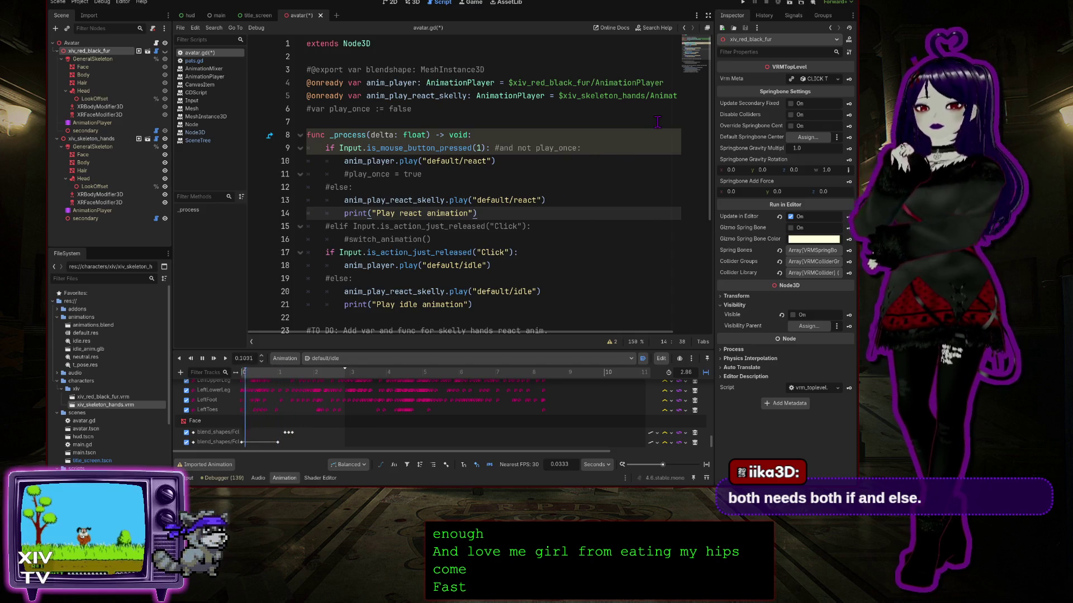
pyautogui.click(743, 2)
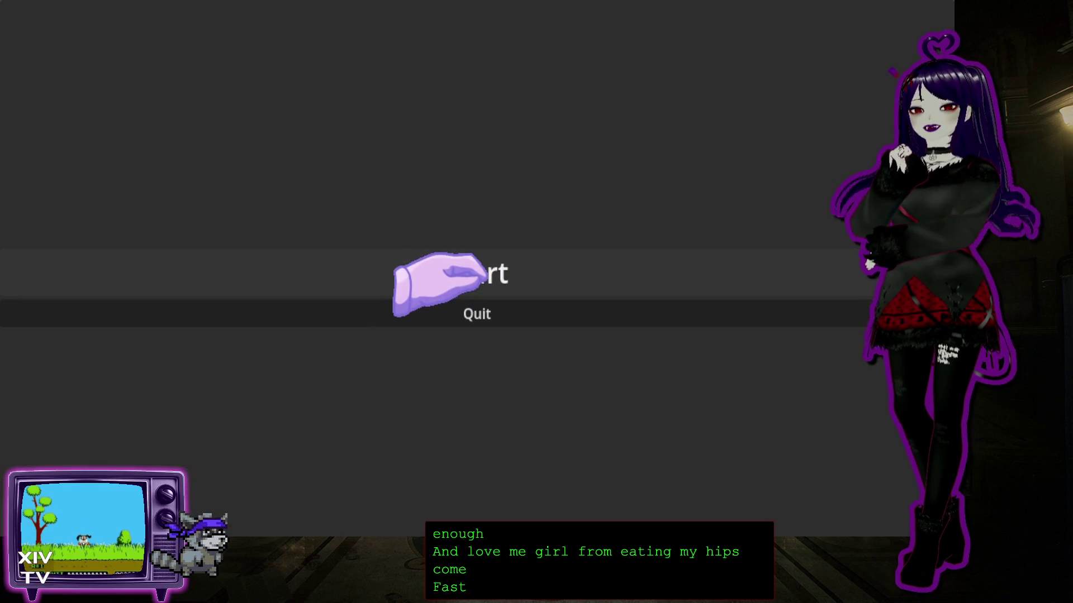
# Start the game in the fur costume and spend three head pats unlocking the Skeleton Costume.
pyautogui.click(386, 258)
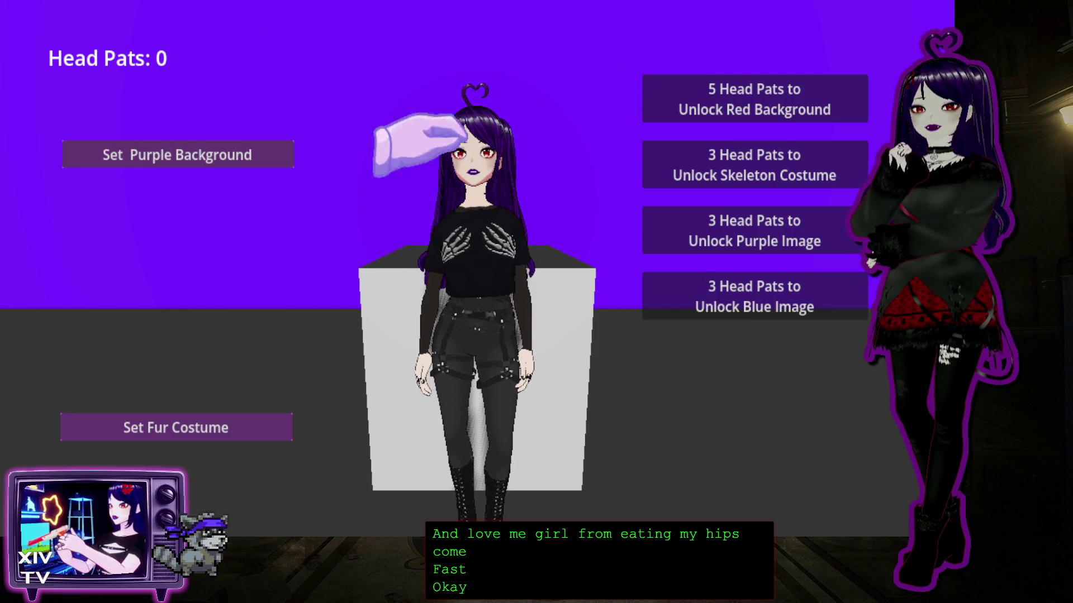
pyautogui.click(146, 426)
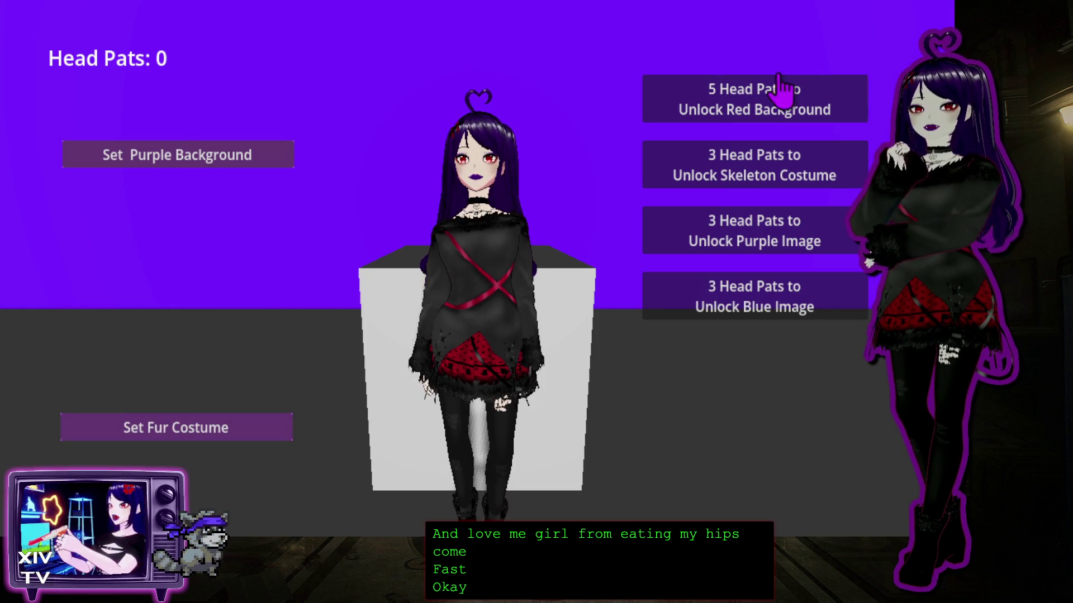
pyautogui.tripleClick(452, 165)
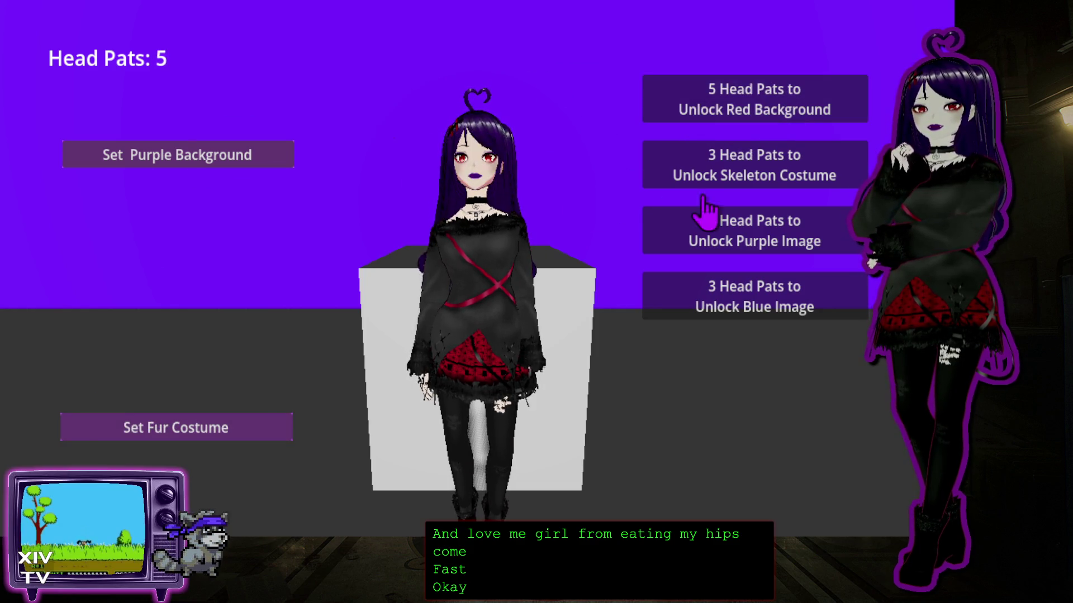
pyautogui.click(694, 171)
# Wear the skeleton-hands costume, pat the head three more times, then stop the game.
pyautogui.click(206, 491)
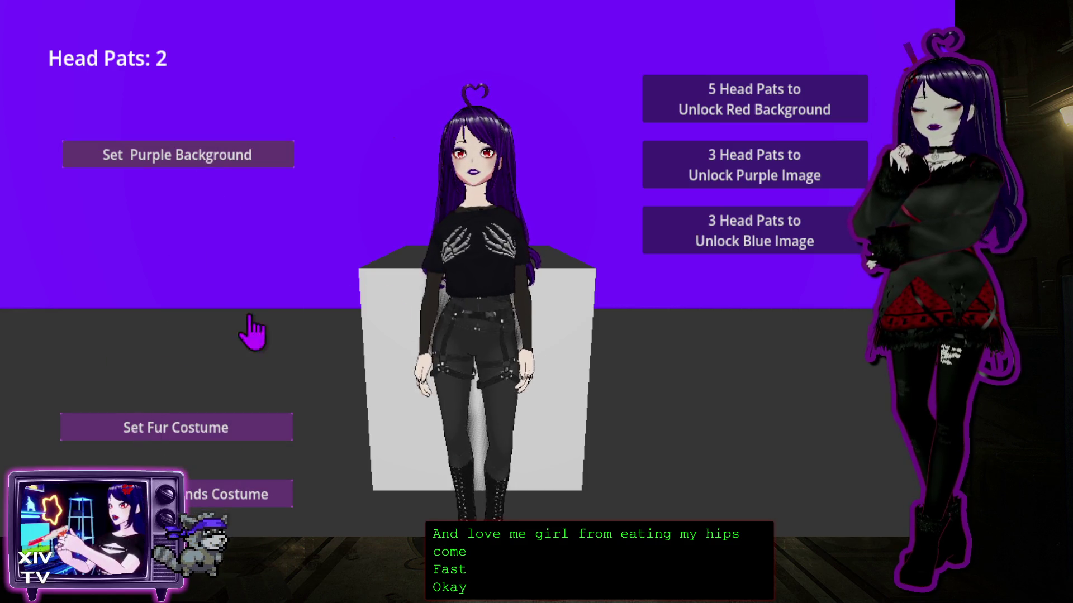
pyautogui.click(464, 120)
pyautogui.doubleClick(469, 120)
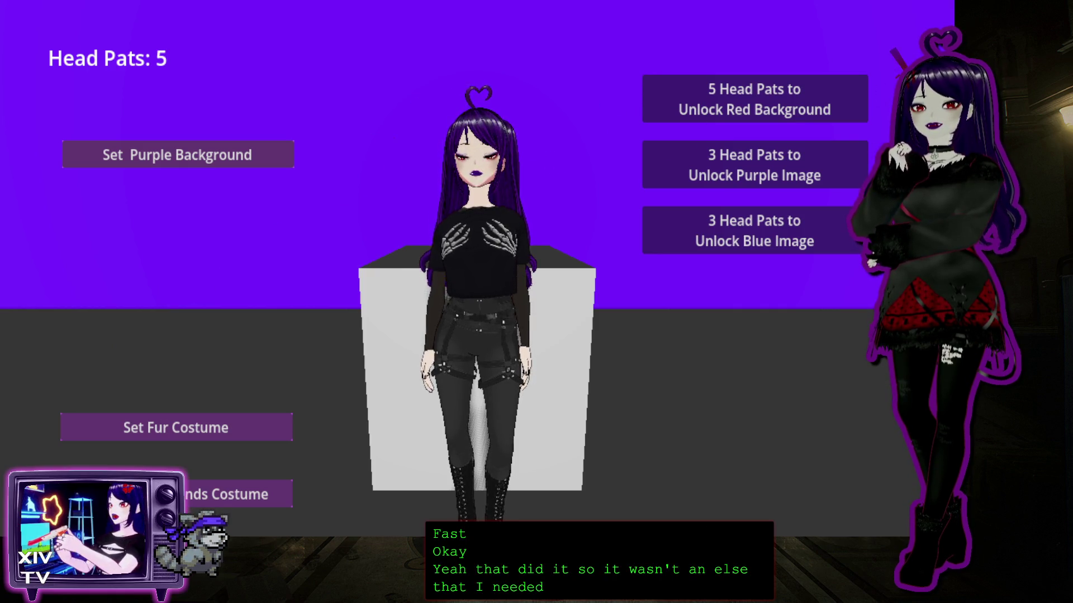
pyautogui.press('F8')
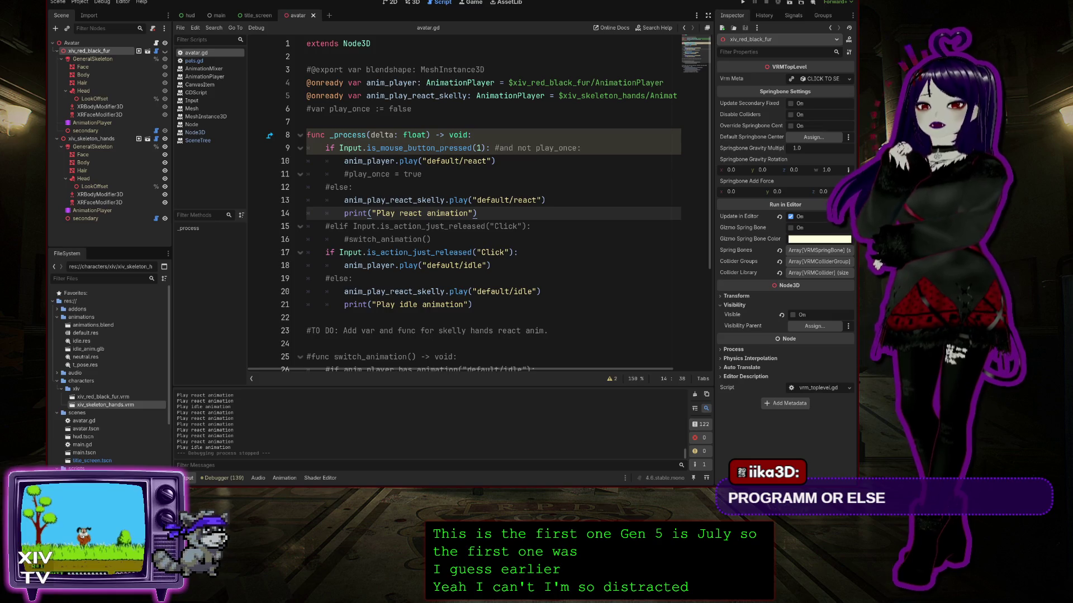
# Run a quick test of the game, then toggle the xiv_red_black_fur model's visibility.
pyautogui.press('F5')
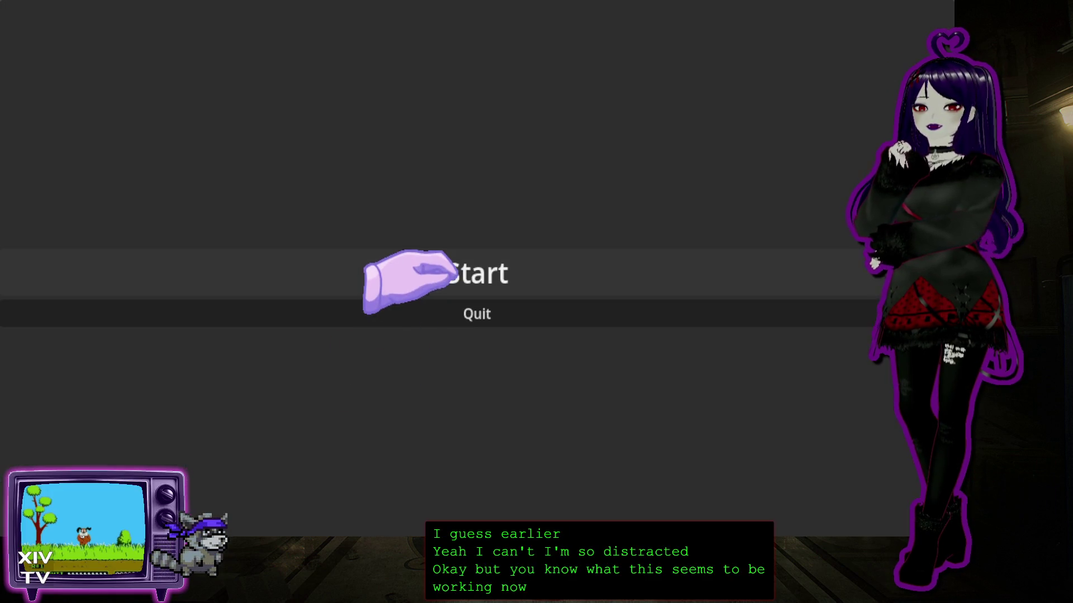
pyautogui.click(450, 273)
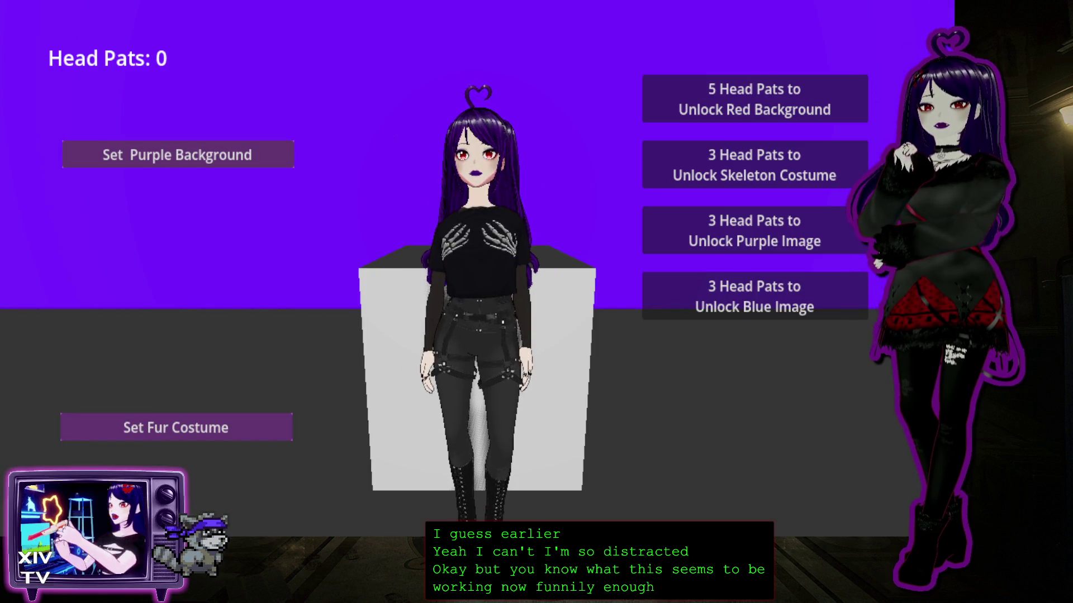
pyautogui.press('F8')
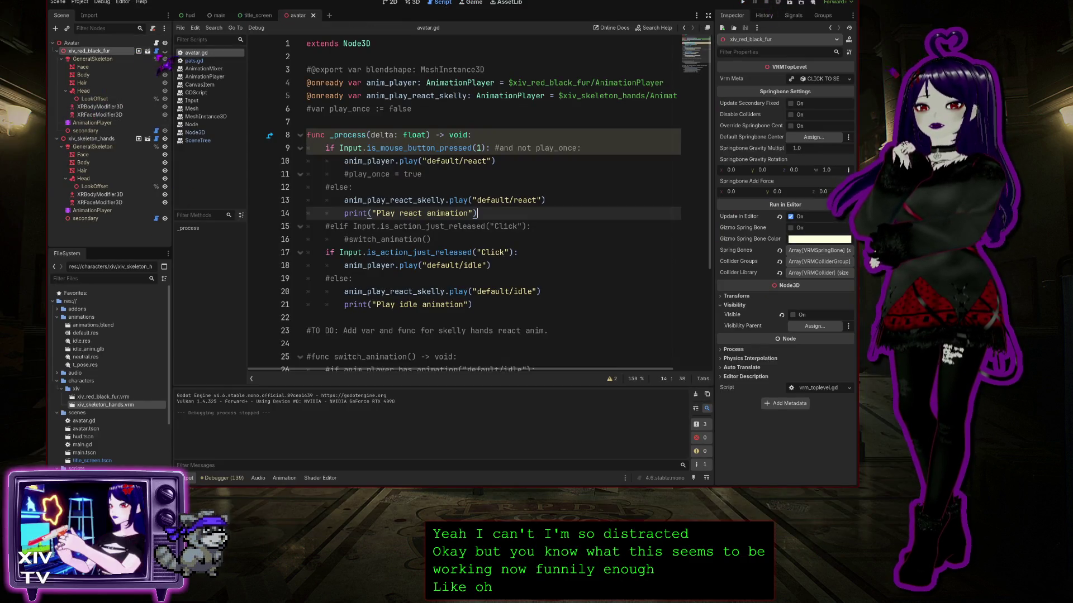
pyautogui.click(165, 51)
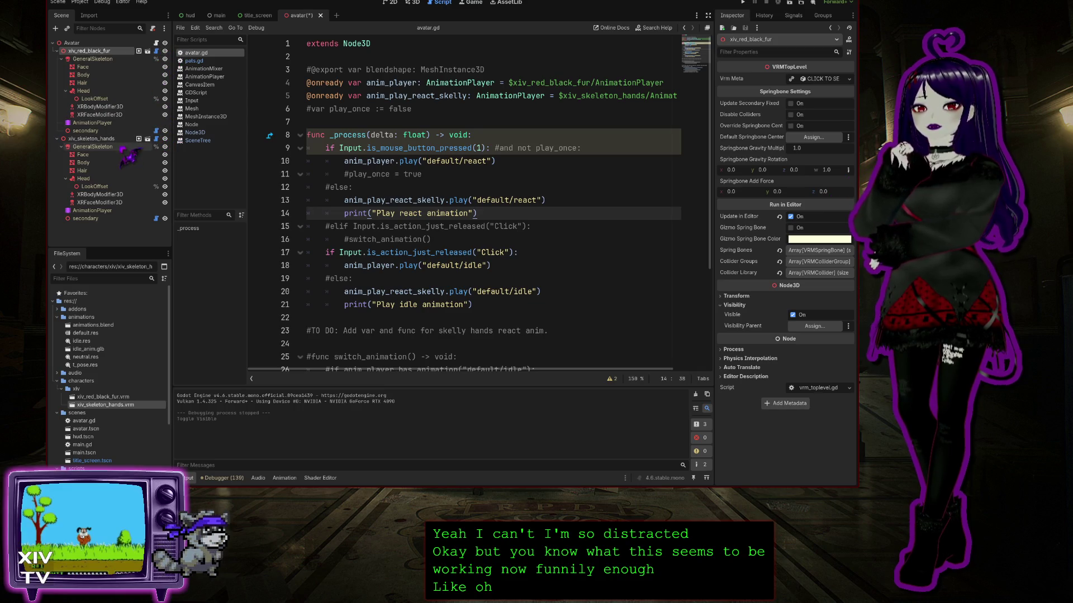
pyautogui.click(165, 140)
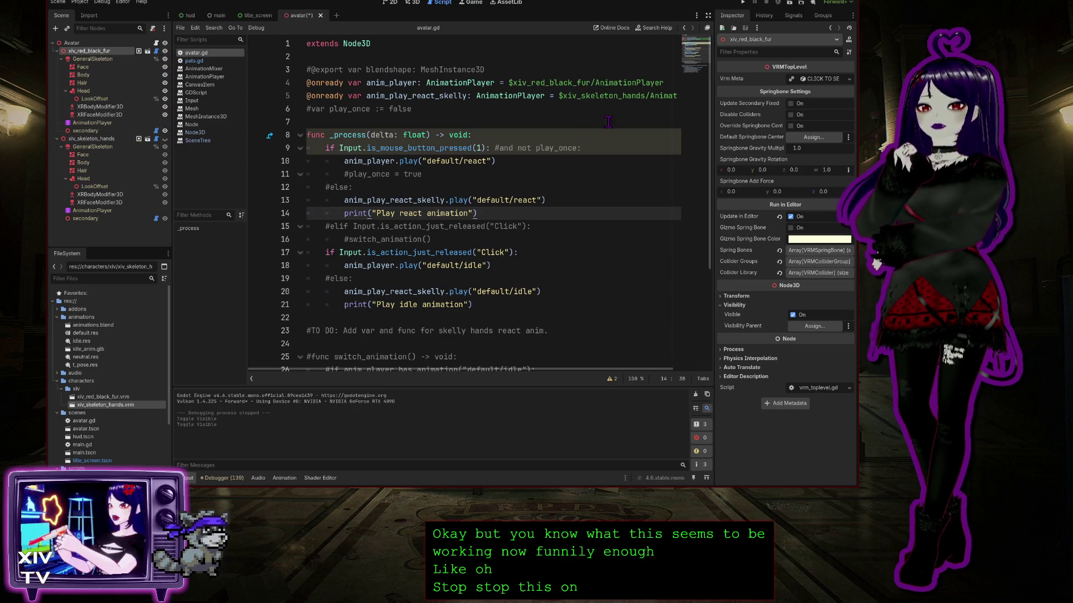
# Rerun the game, pat twice, unlock and wear the Skeleton Costume, pat twice more, then stop.
pyautogui.click(754, 2)
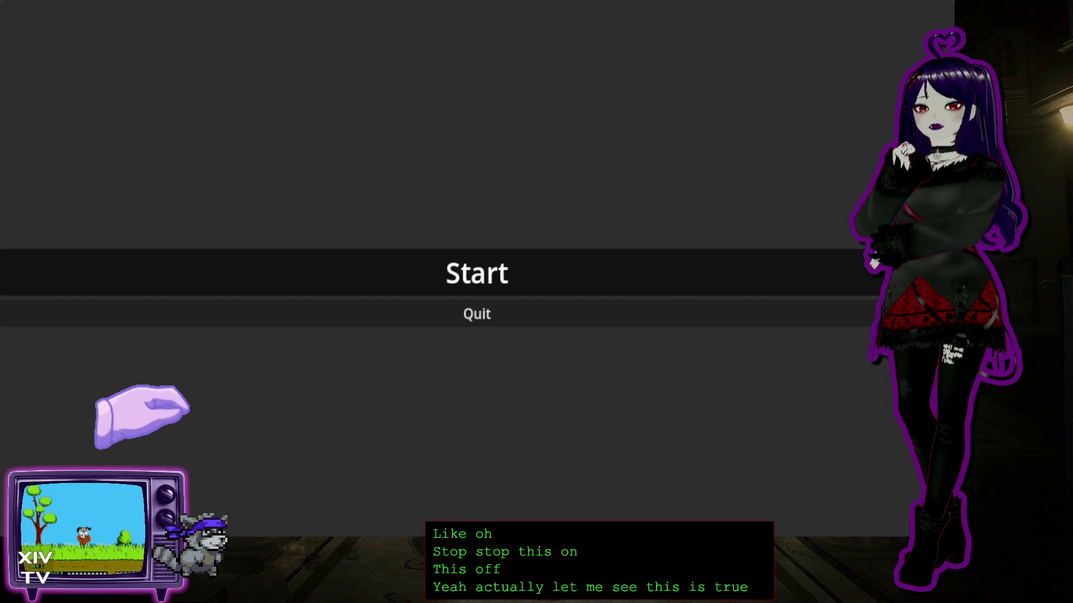
pyautogui.press('Return')
pyautogui.click(478, 148)
pyautogui.click(477, 148)
pyautogui.click(478, 148)
pyautogui.click(671, 167)
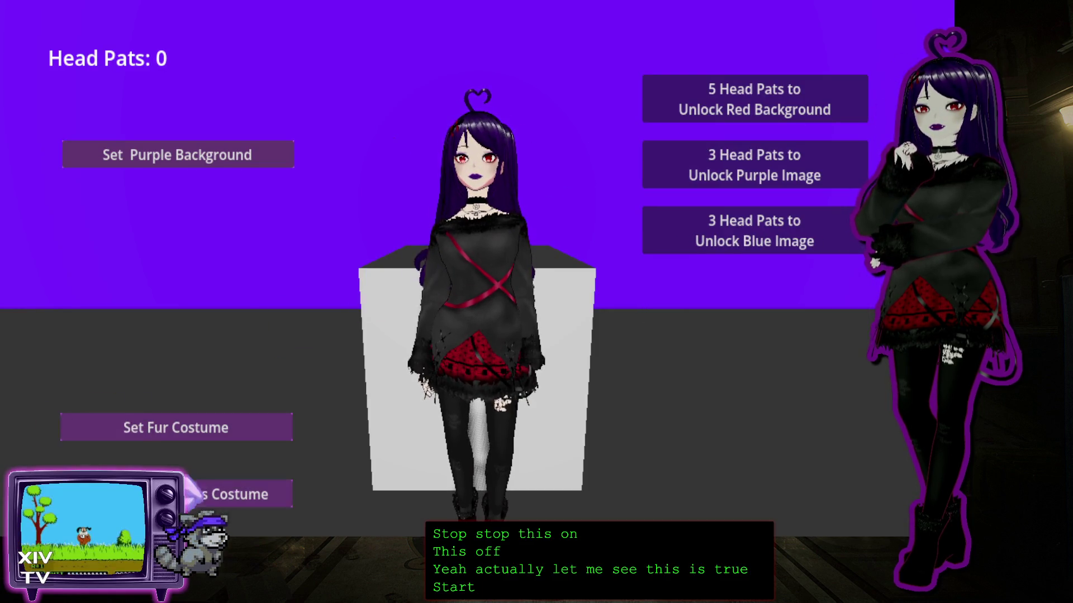
pyautogui.click(190, 483)
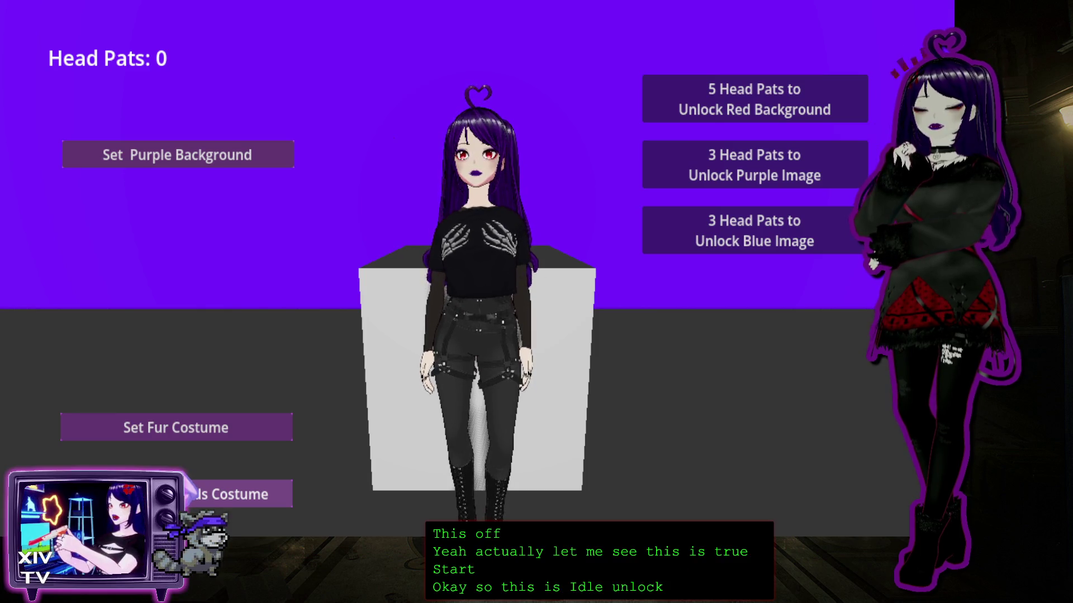
pyautogui.click(444, 125)
pyautogui.click(444, 126)
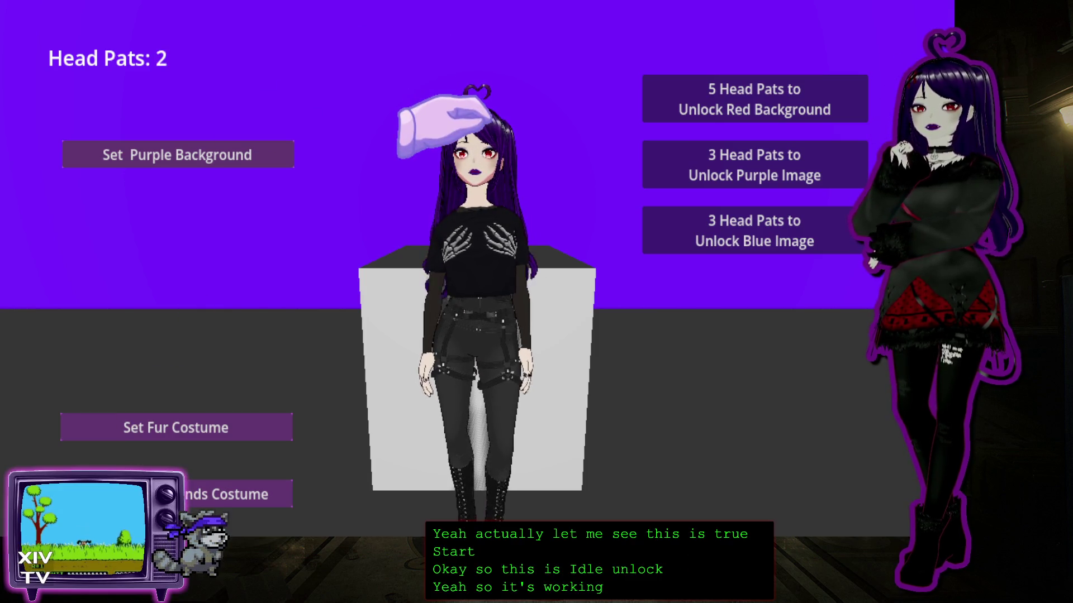
pyautogui.click(444, 126)
pyautogui.click(444, 125)
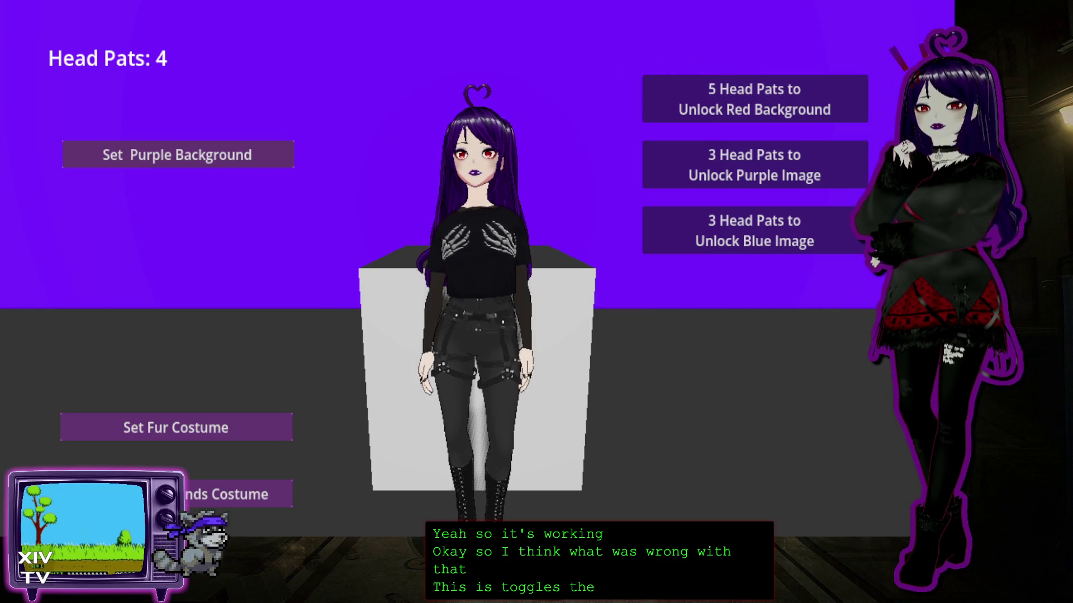
pyautogui.press('F8')
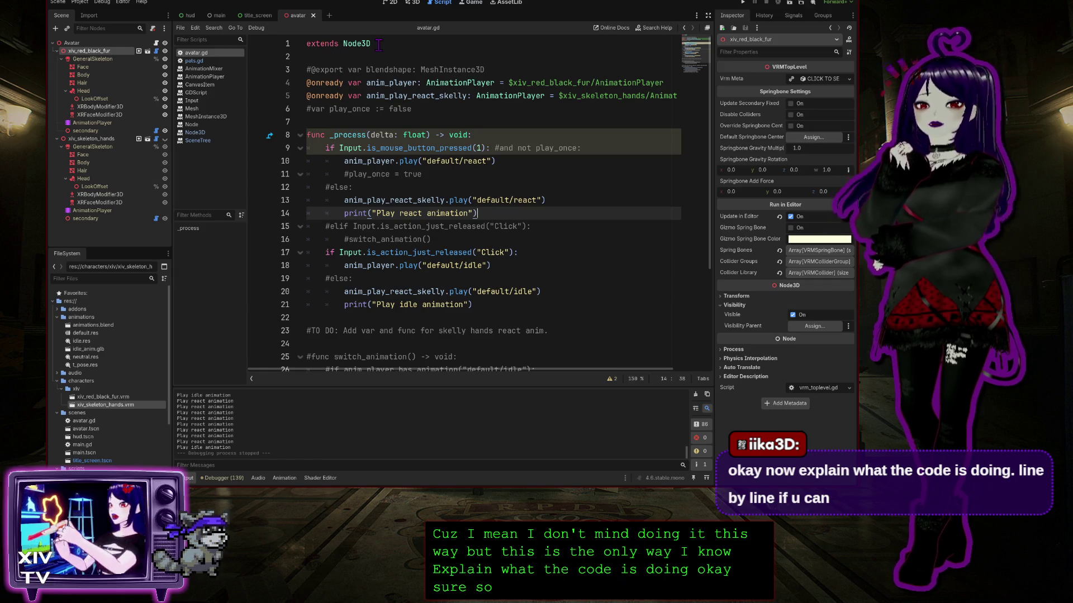
# Point out Node3D on the extends line and the onready keyword in line 4's anim_player declaration.
pyautogui.press('pageup')
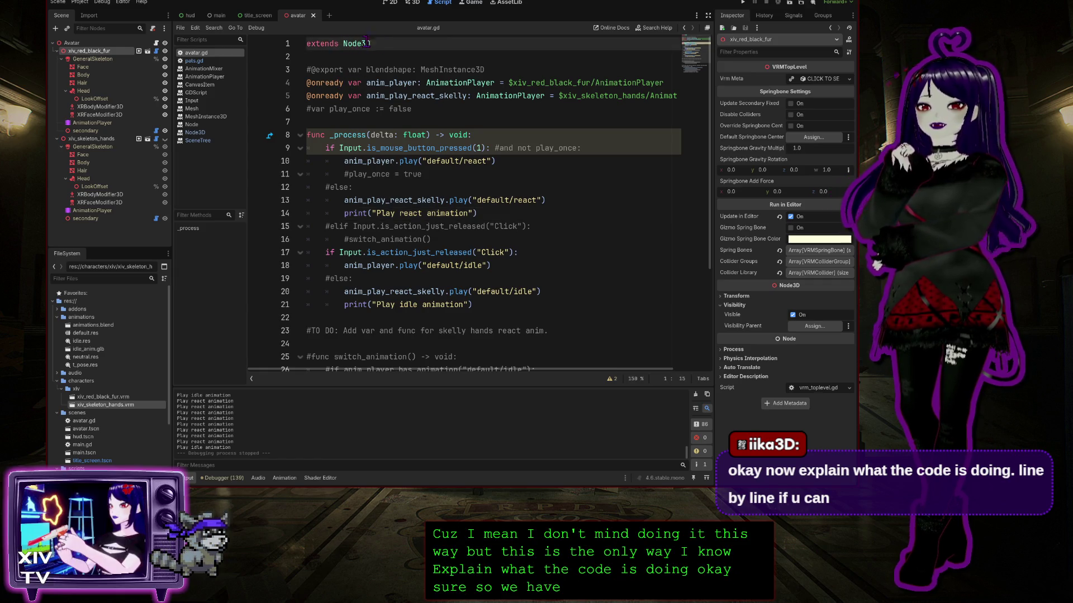
pyautogui.doubleClick(362, 44)
pyautogui.click(380, 43)
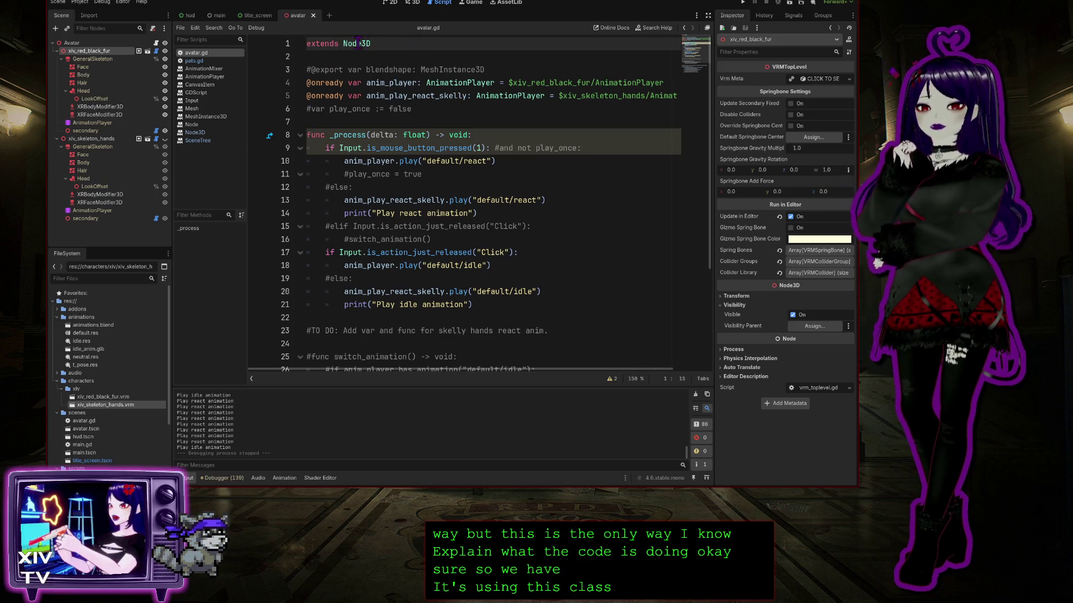
pyautogui.click(319, 82)
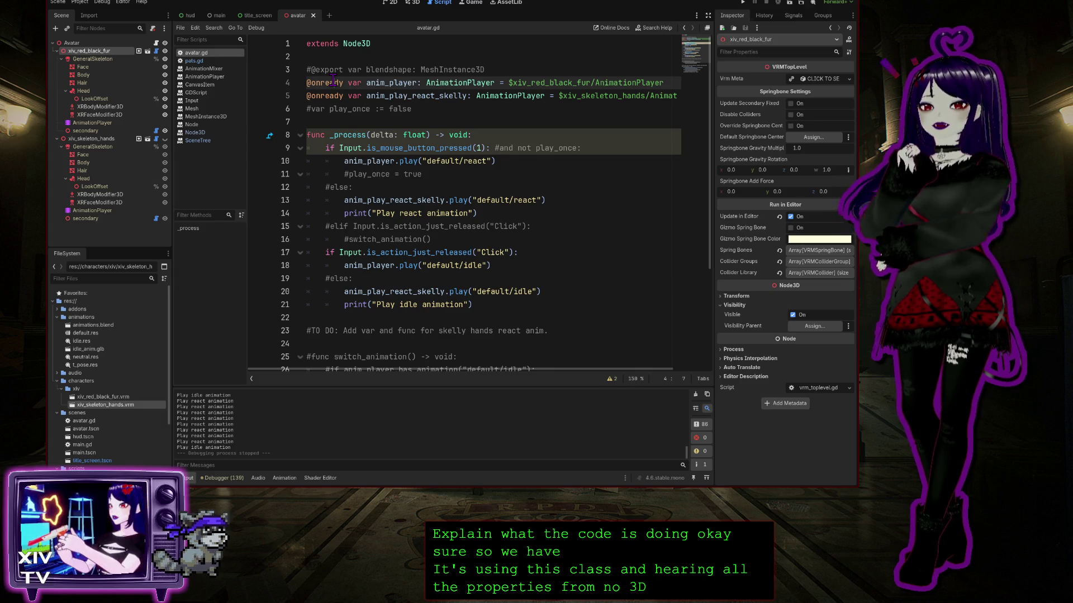
pyautogui.click(397, 83)
pyautogui.doubleClick(338, 83)
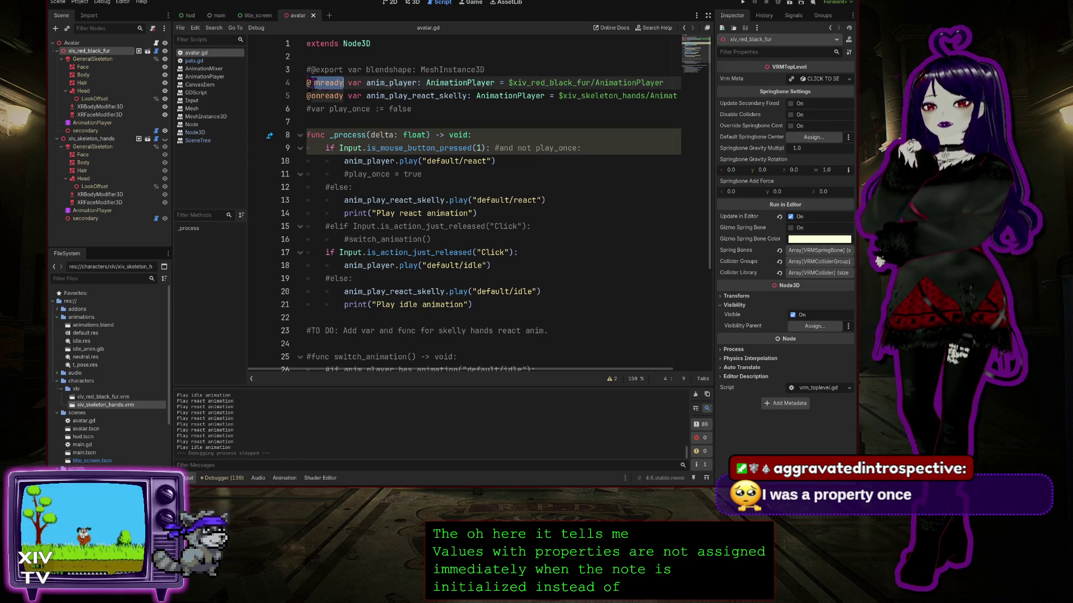
pyautogui.doubleClick(461, 82)
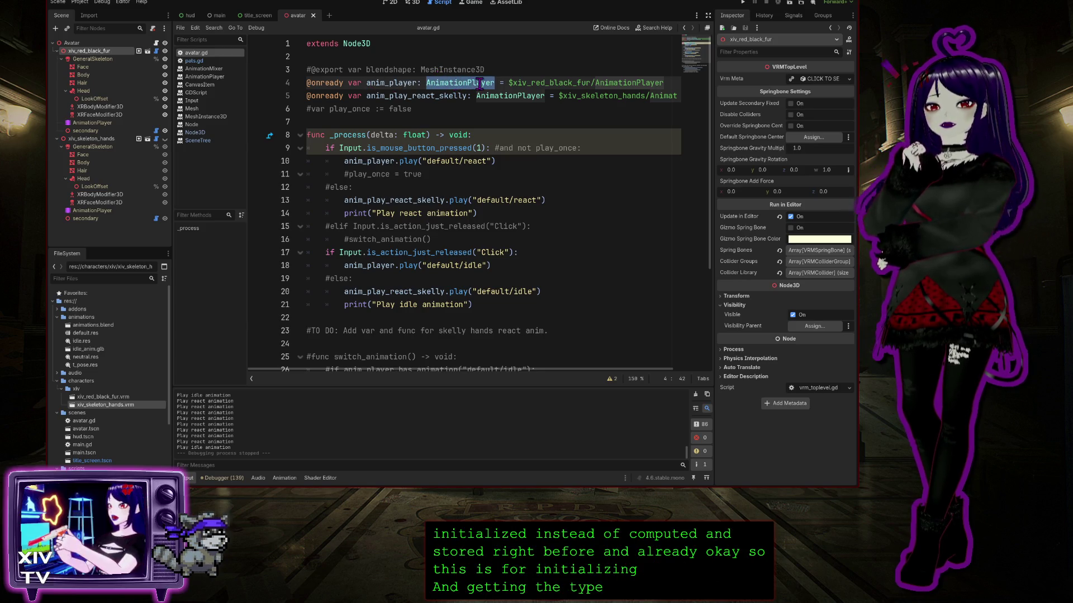
pyautogui.doubleClick(409, 82)
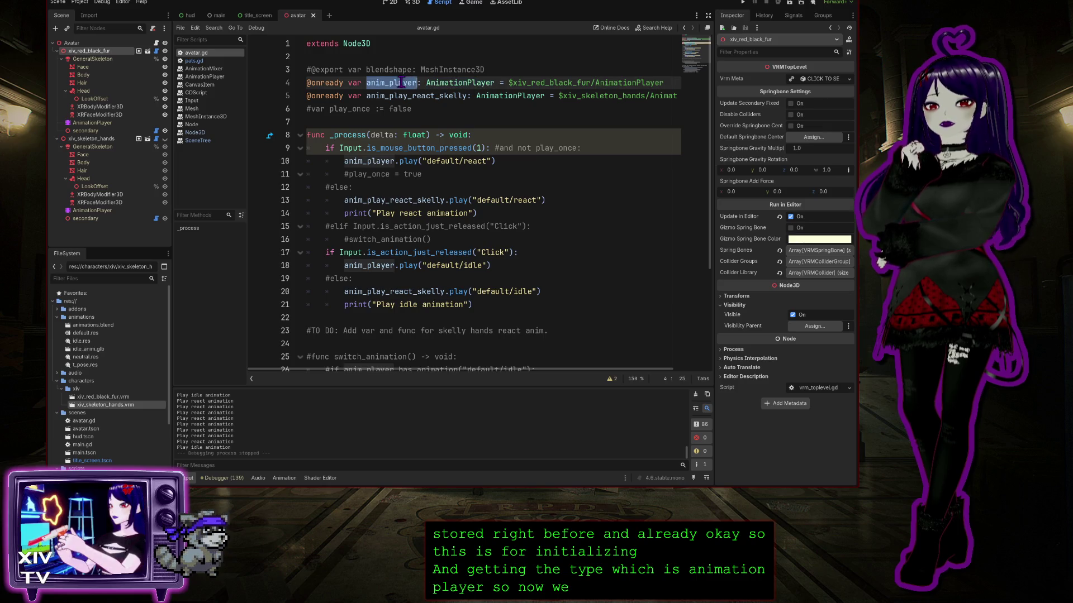
pyautogui.doubleClick(370, 96)
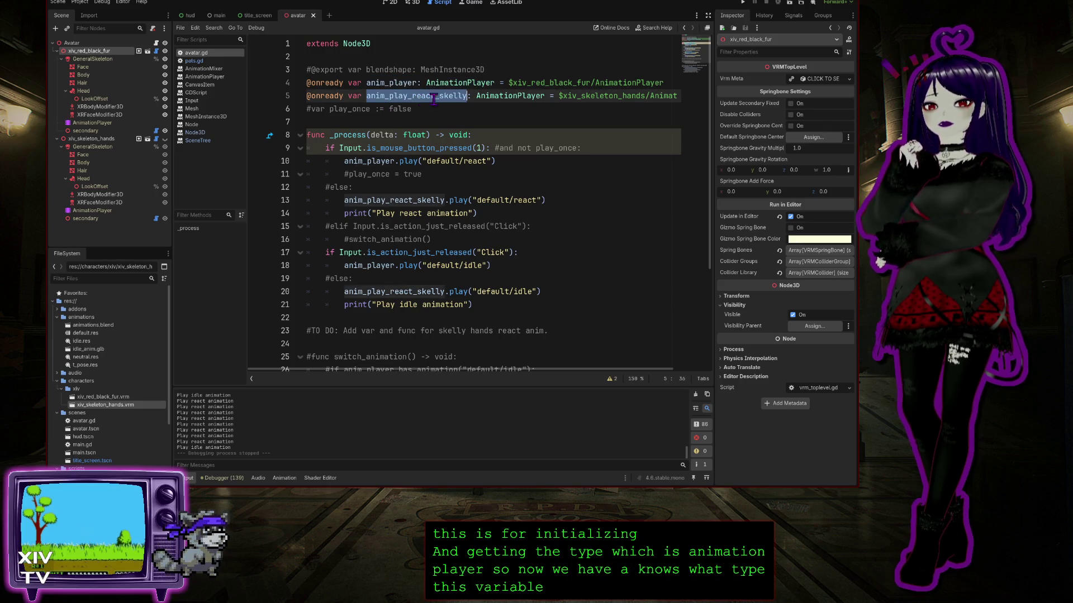
pyautogui.doubleClick(376, 82)
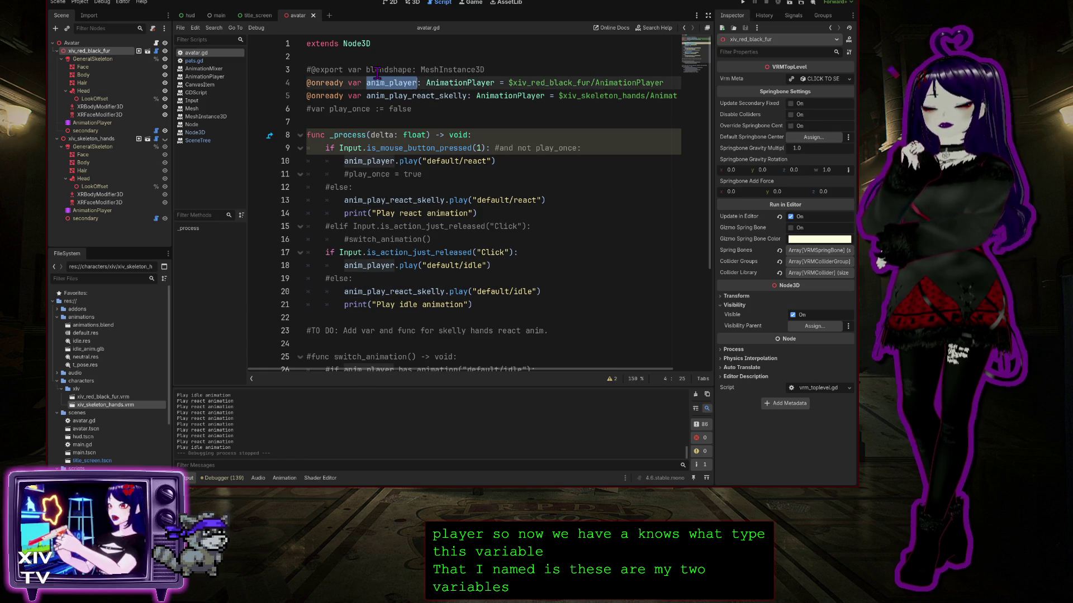
pyautogui.doubleClick(386, 96)
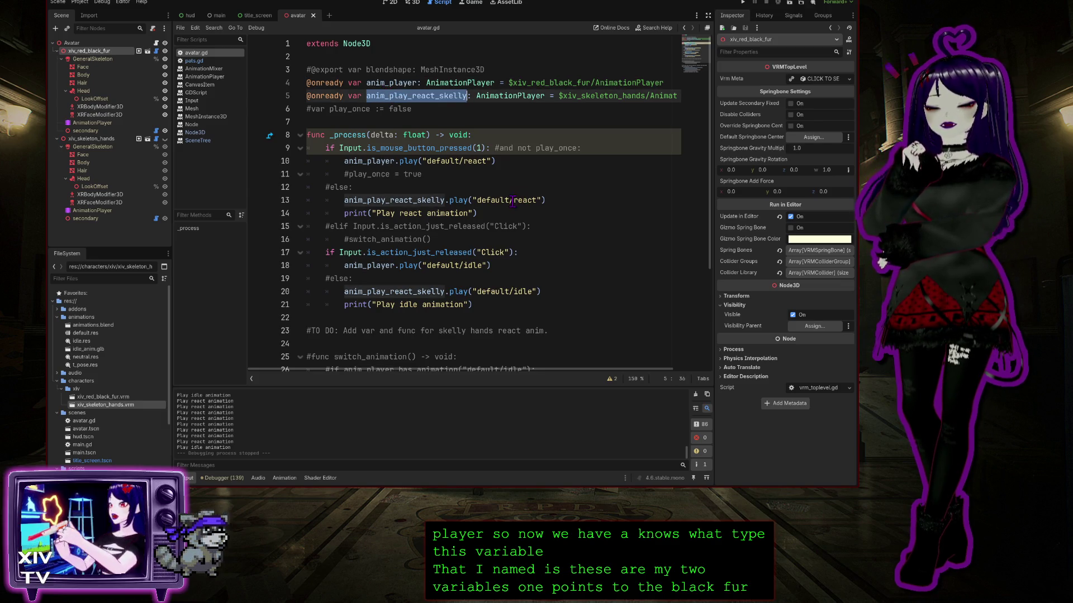
pyautogui.doubleClick(343, 135)
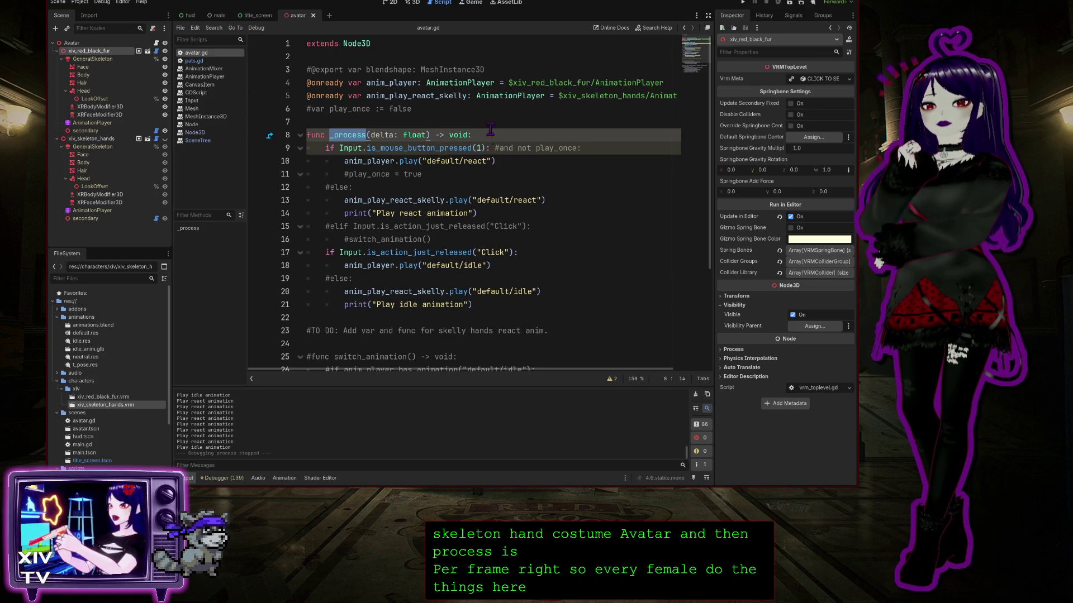
pyautogui.press('Up')
# Walk through the click handling: mouse-button check, anim_player, react print and the Click release action.
pyautogui.click(479, 148)
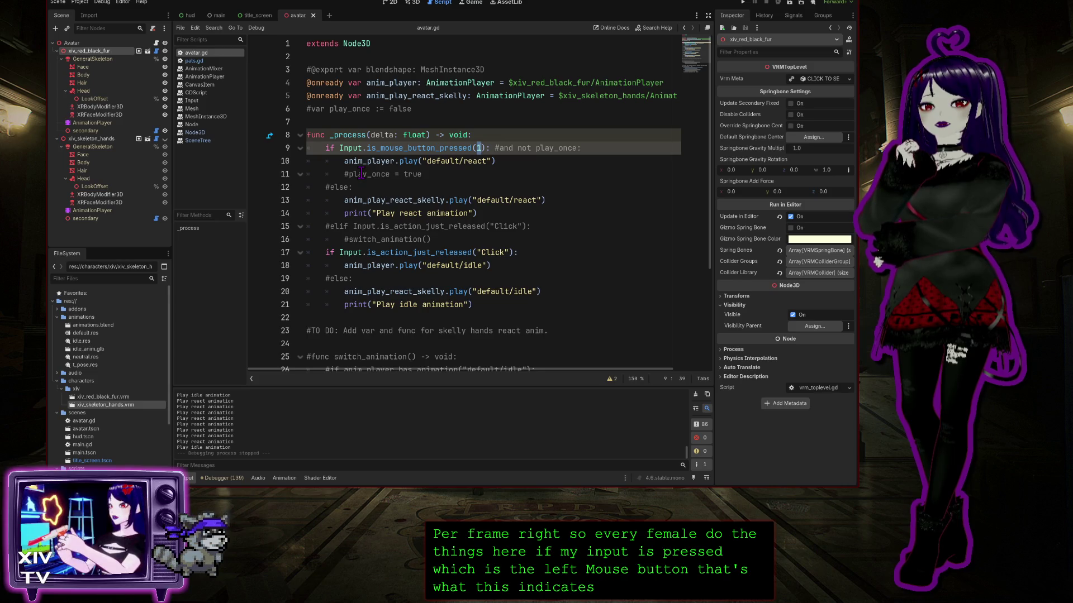
pyautogui.doubleClick(393, 168)
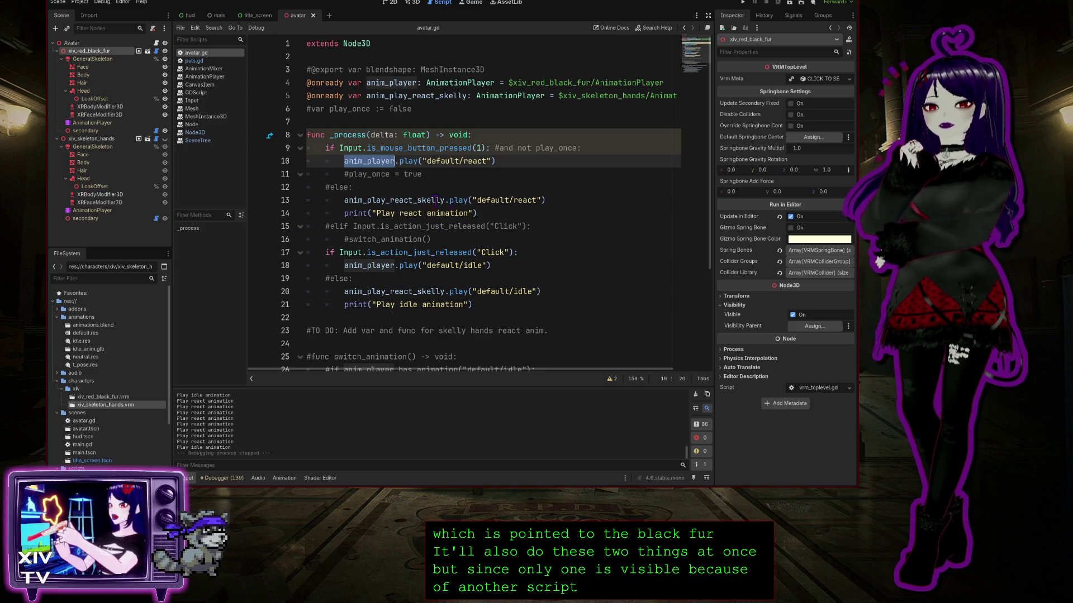
pyautogui.doubleClick(378, 214)
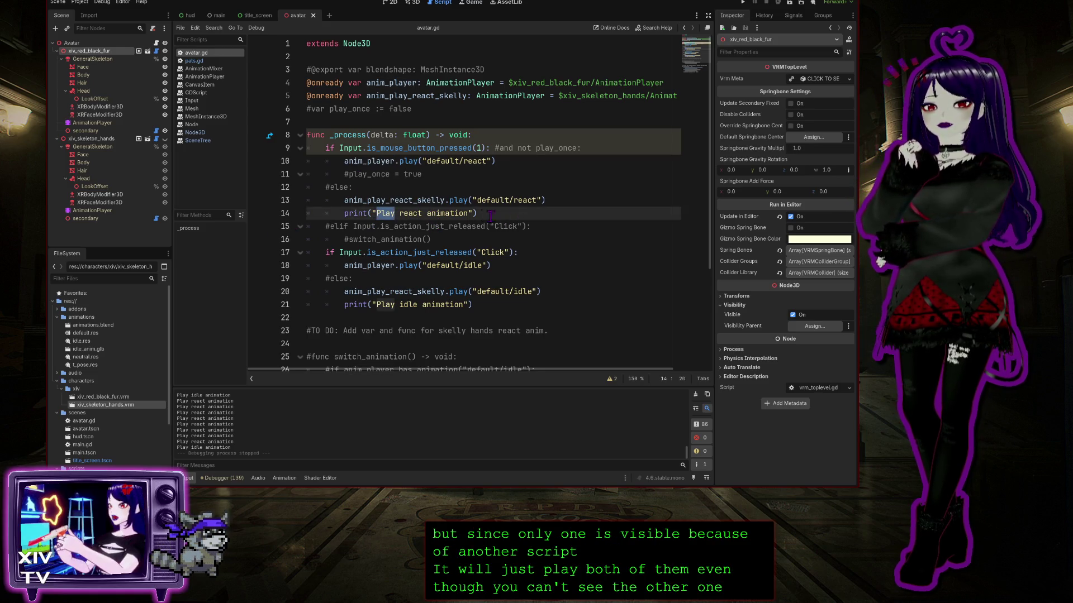
pyautogui.doubleClick(463, 214)
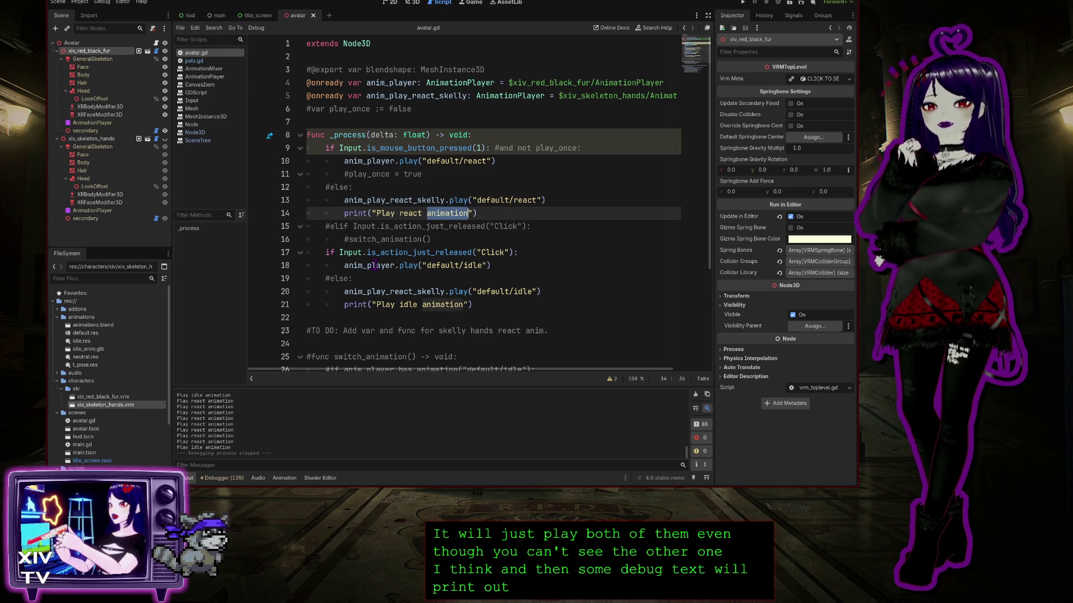
pyautogui.doubleClick(394, 253)
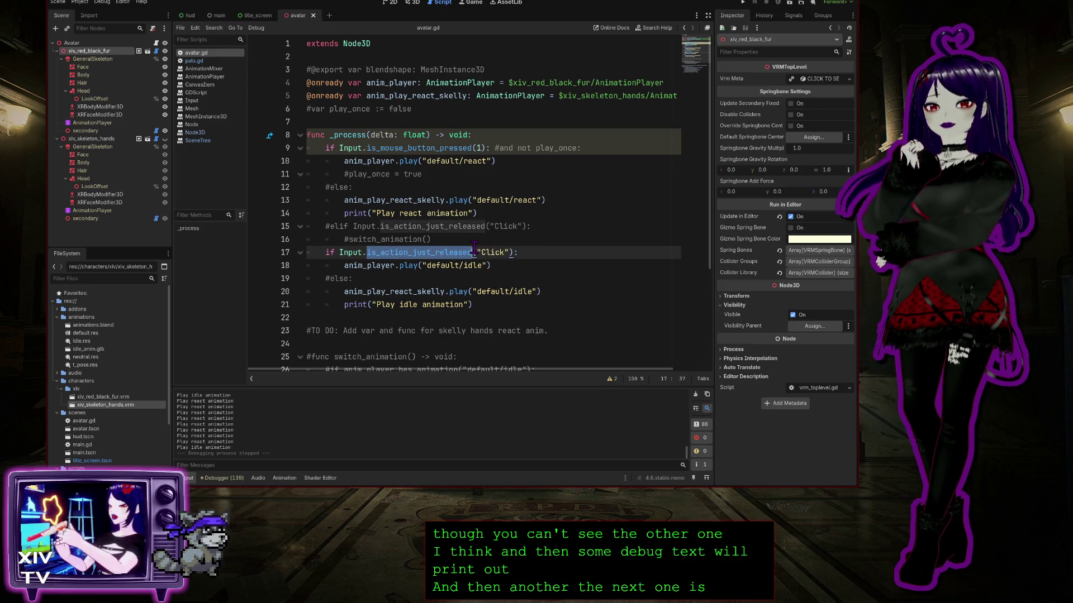
pyautogui.doubleClick(501, 252)
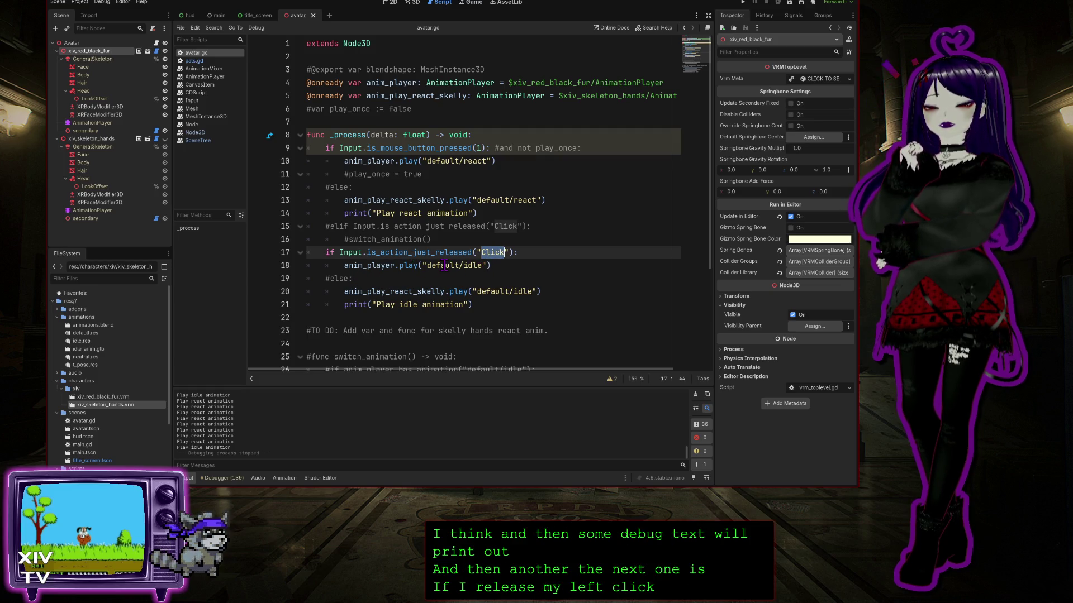
# Review the default/idle play calls, show the idle animation timeline, and bring up pats.gd.
pyautogui.tripleClick(471, 266)
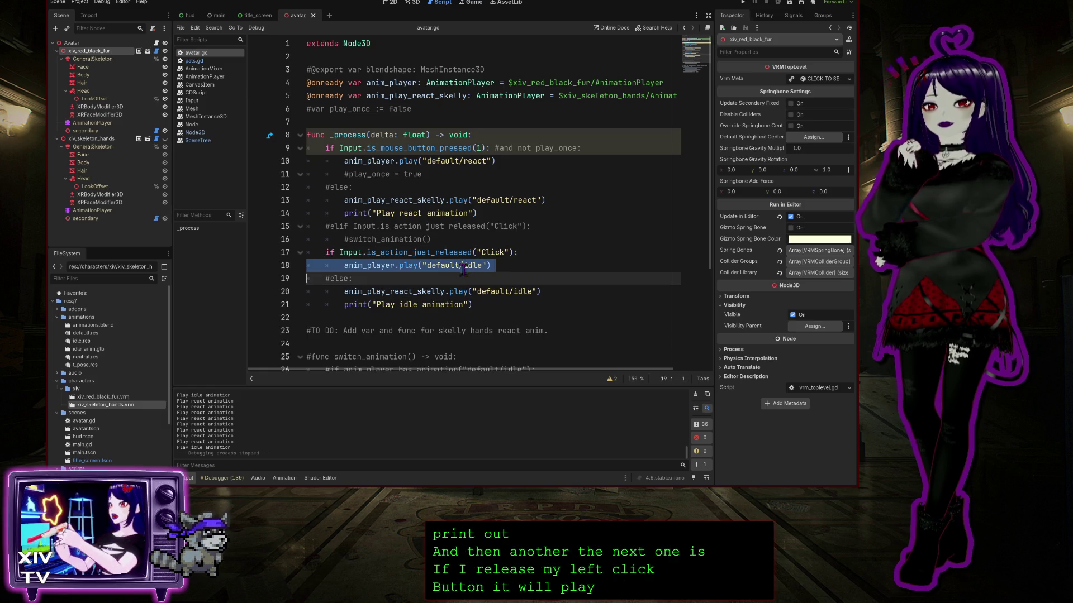
pyautogui.click(408, 265)
pyautogui.doubleClick(408, 264)
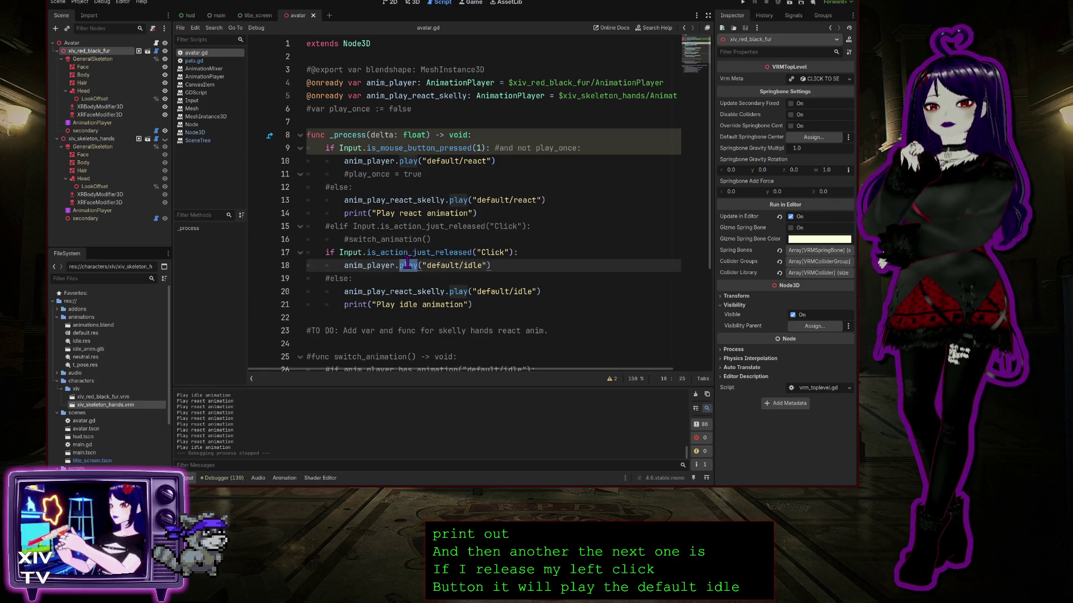
pyautogui.click(563, 202)
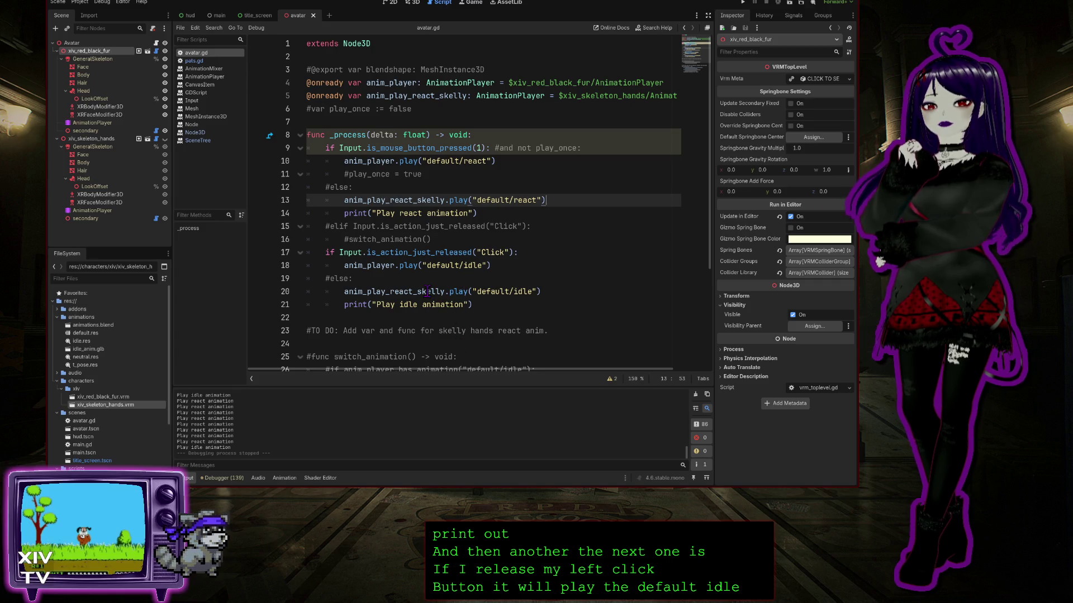
pyautogui.doubleClick(458, 293)
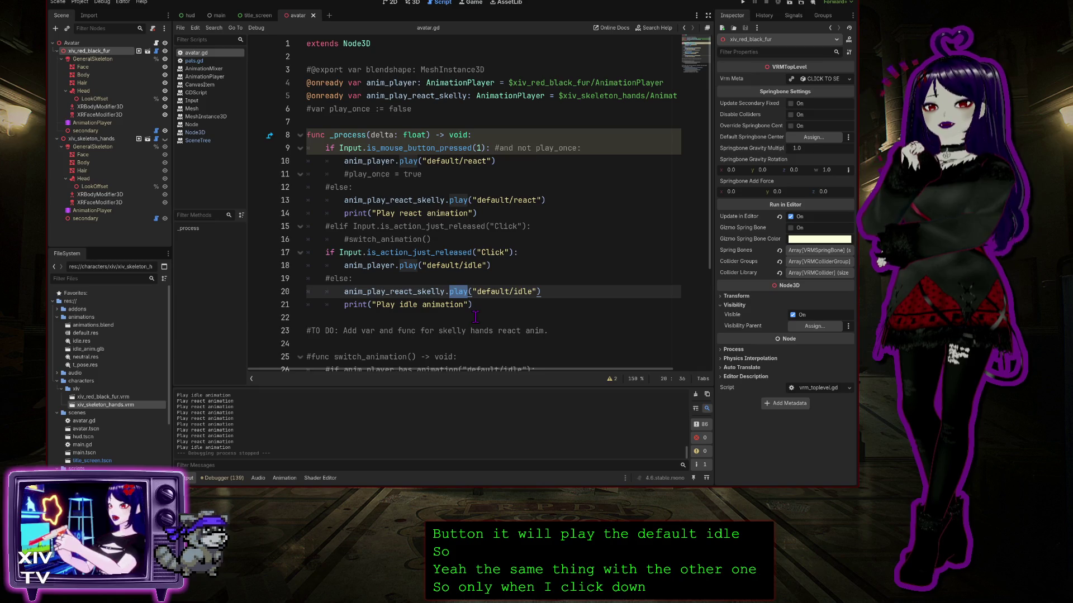
pyautogui.click(405, 310)
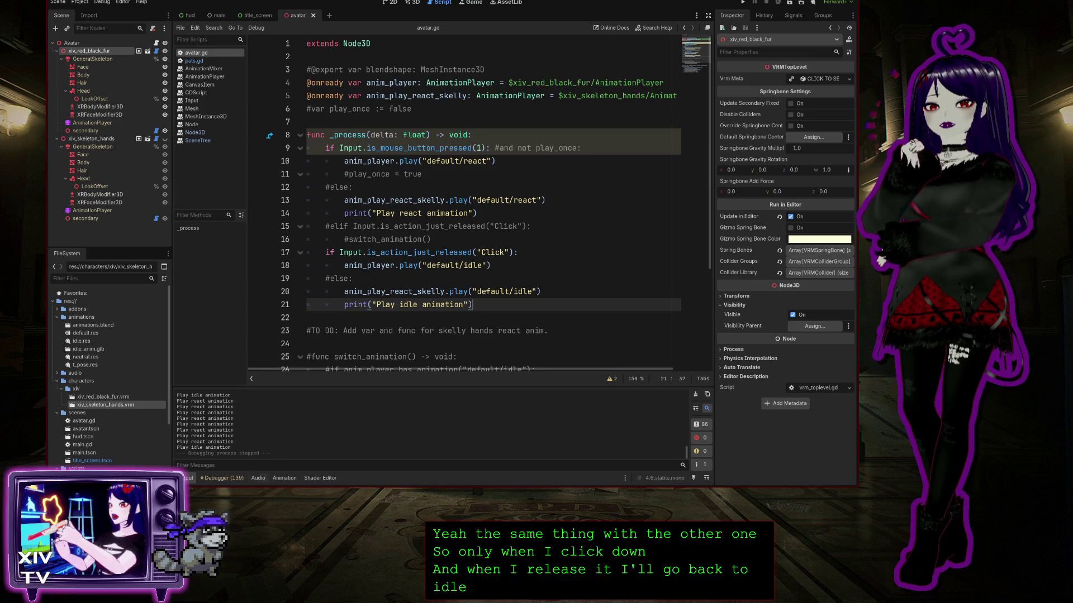
pyautogui.click(285, 478)
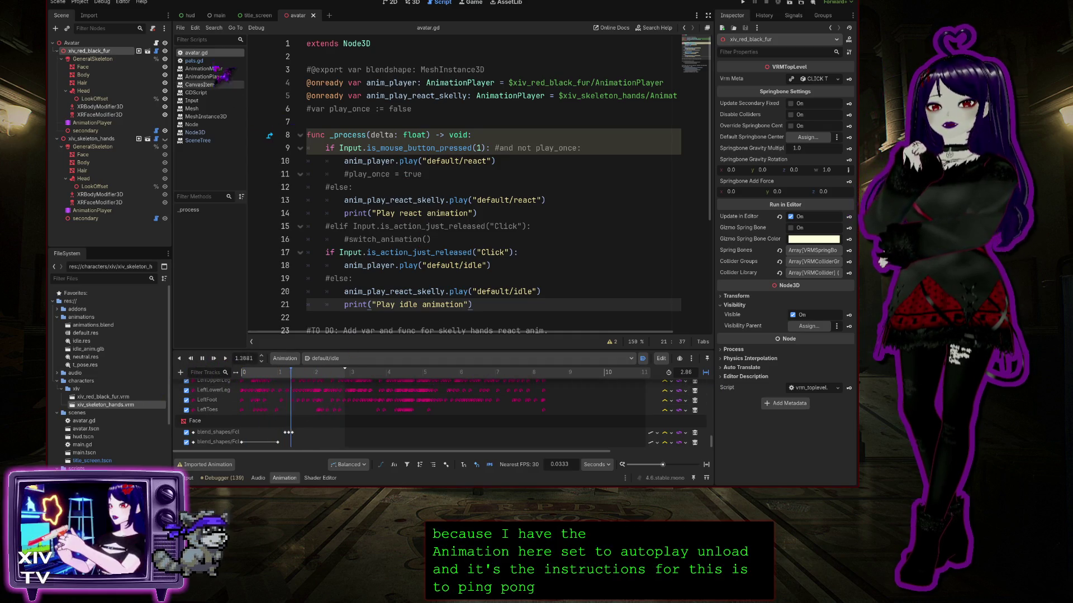
pyautogui.click(195, 60)
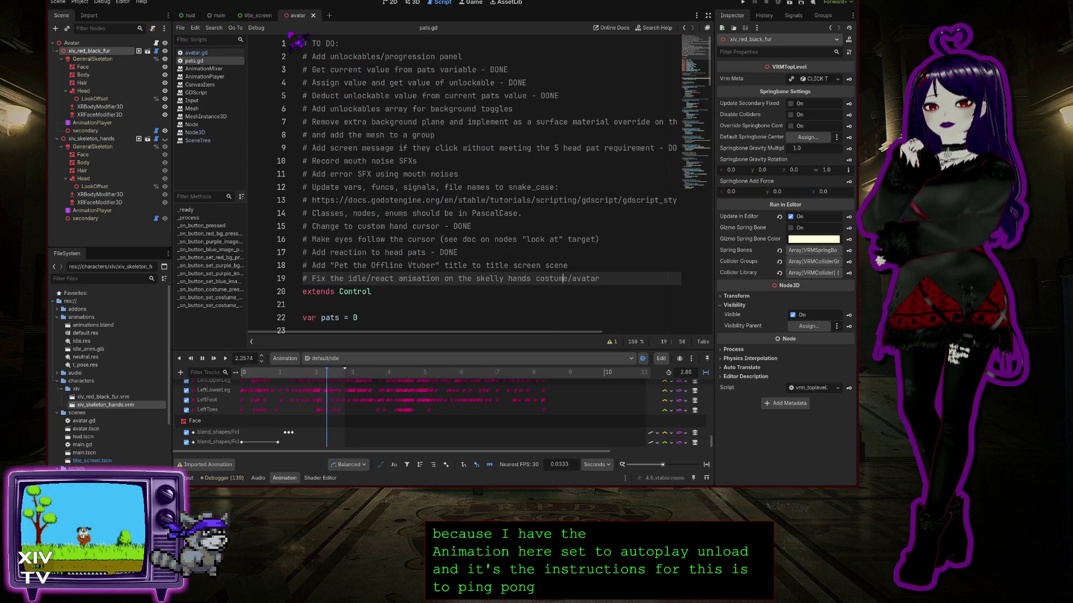
# Scroll pats.gd to the costume functions, then show the hud scene's 2D layout.
pyautogui.scroll(-12, 501, 169)
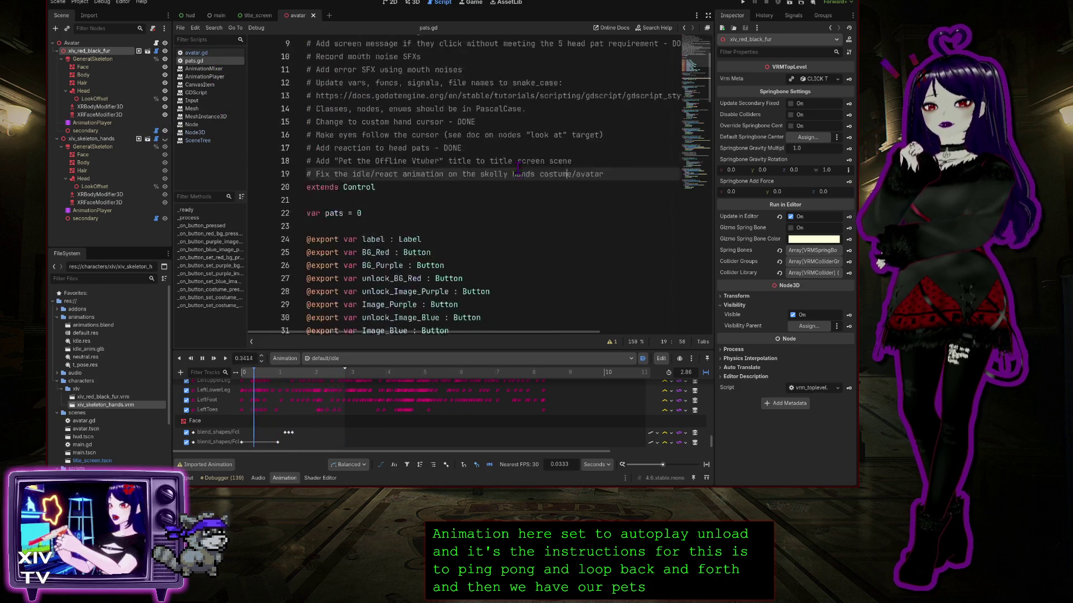
pyautogui.scroll(3, 501, 169)
pyautogui.scroll(-20, 506, 195)
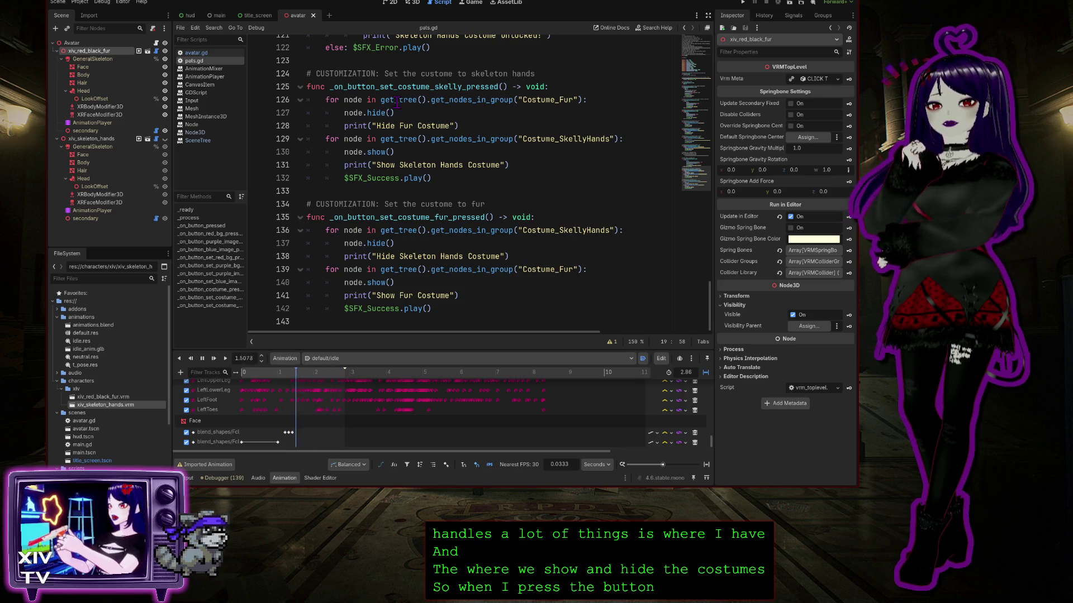
pyautogui.click(190, 15)
pyautogui.click(390, 3)
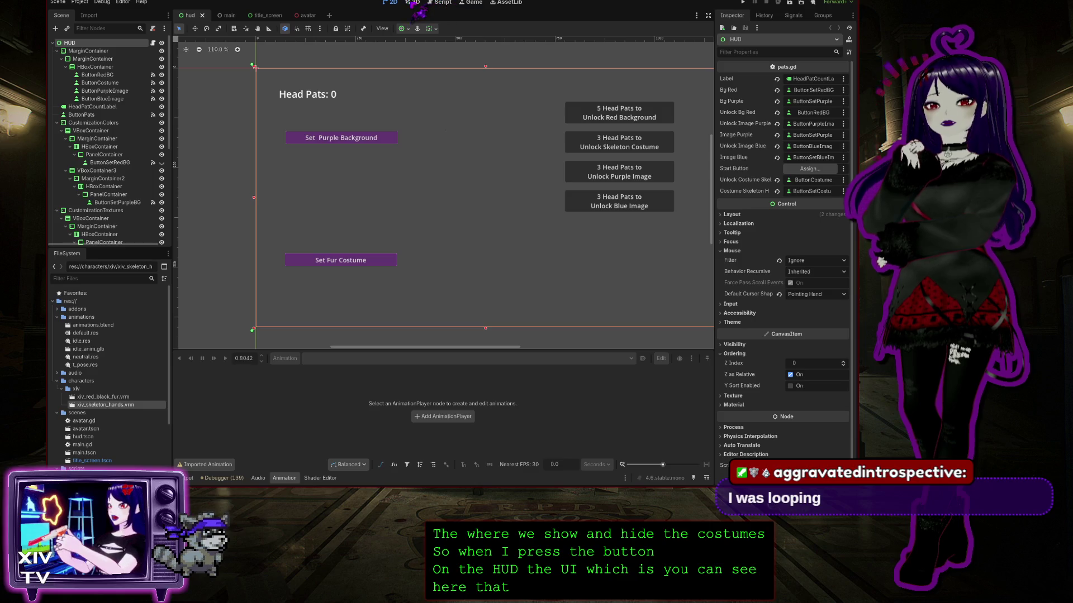
pyautogui.click(413, 3)
pyautogui.click(449, 4)
pyautogui.scroll(-2, 386, 168)
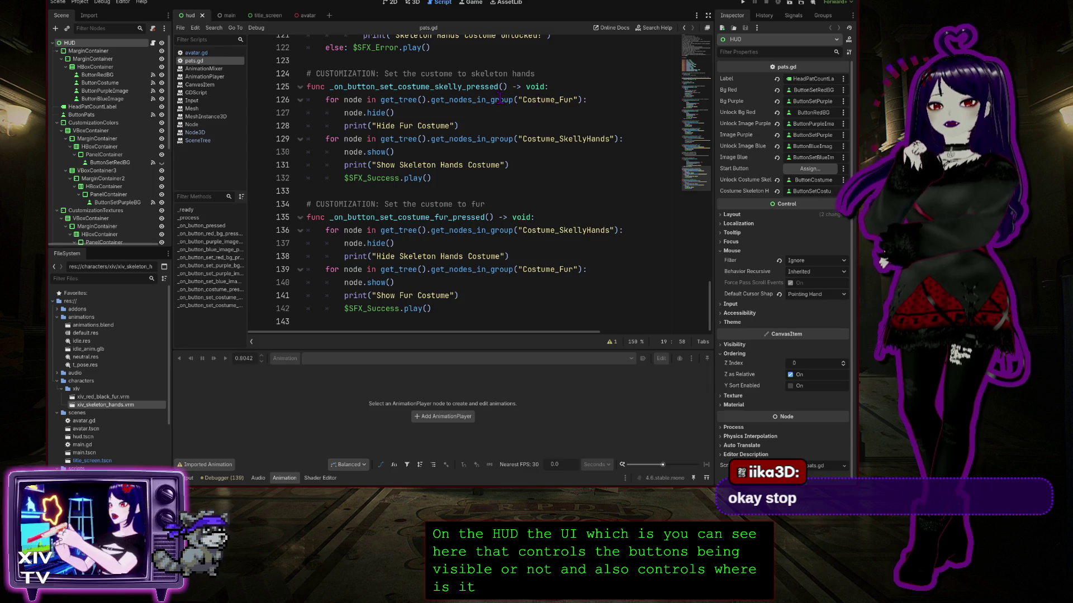
pyautogui.doubleClick(559, 101)
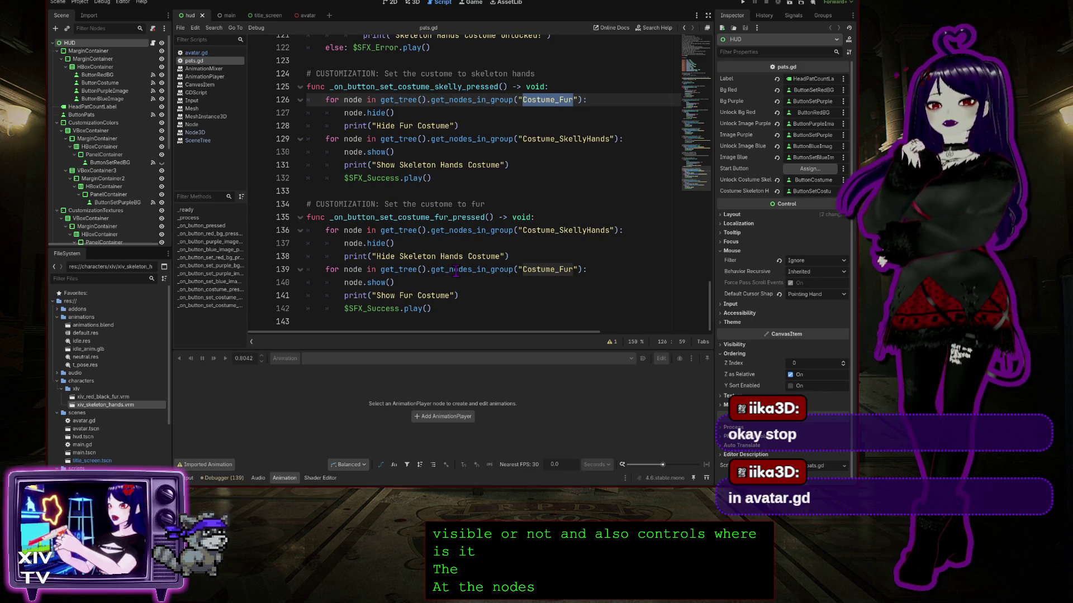
pyautogui.doubleClick(568, 234)
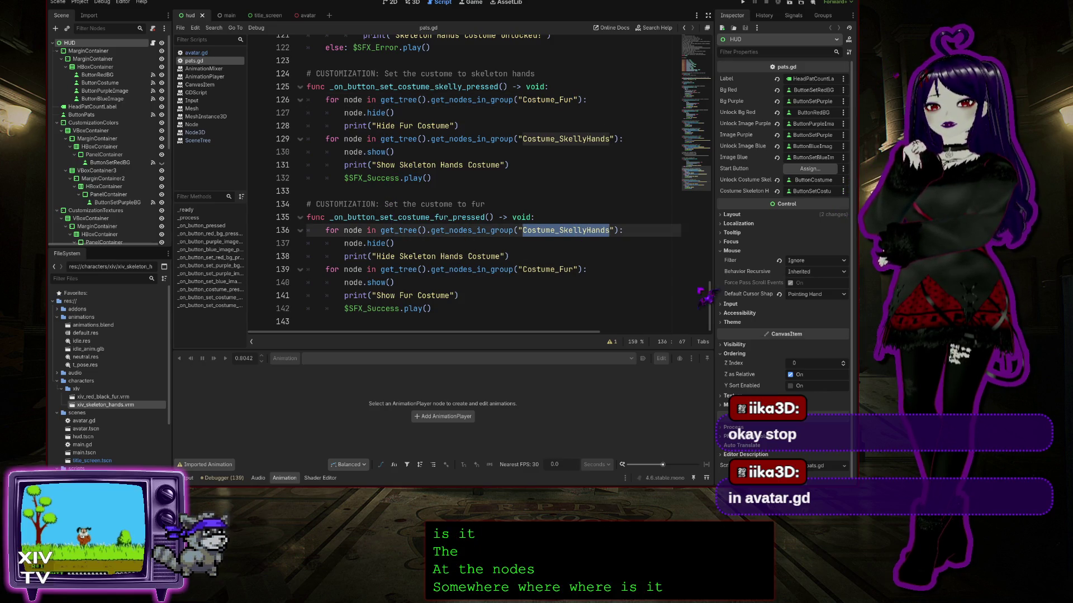
pyautogui.moveTo(712, 294)
pyautogui.mouseDown()
pyautogui.moveTo(718, 48)
pyautogui.moveTo(723, 94)
pyautogui.mouseUp()
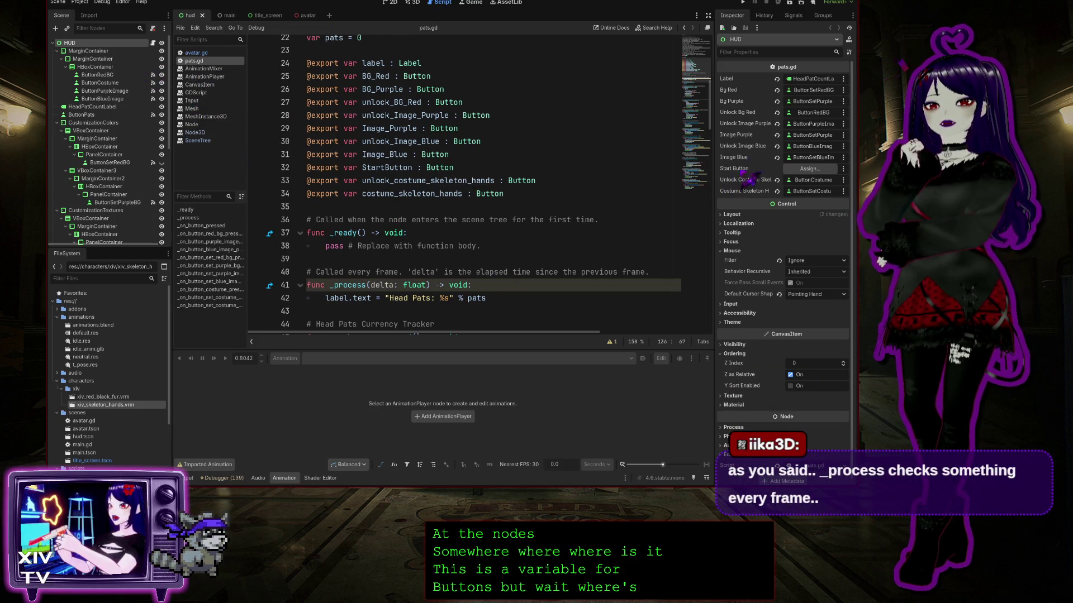
pyautogui.scroll(-20, 679, 315)
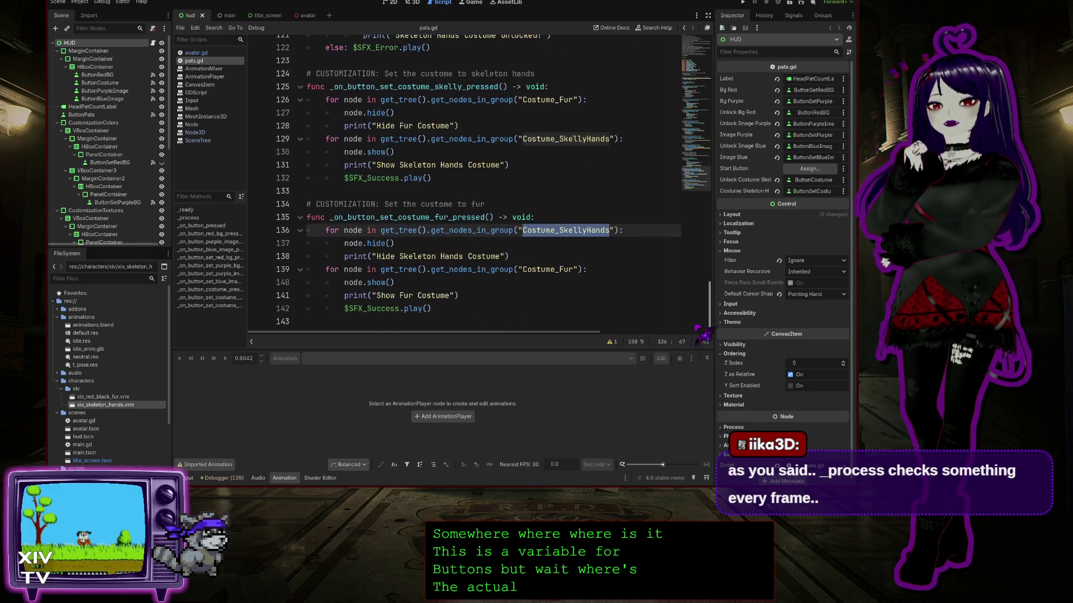
pyautogui.doubleClick(383, 243)
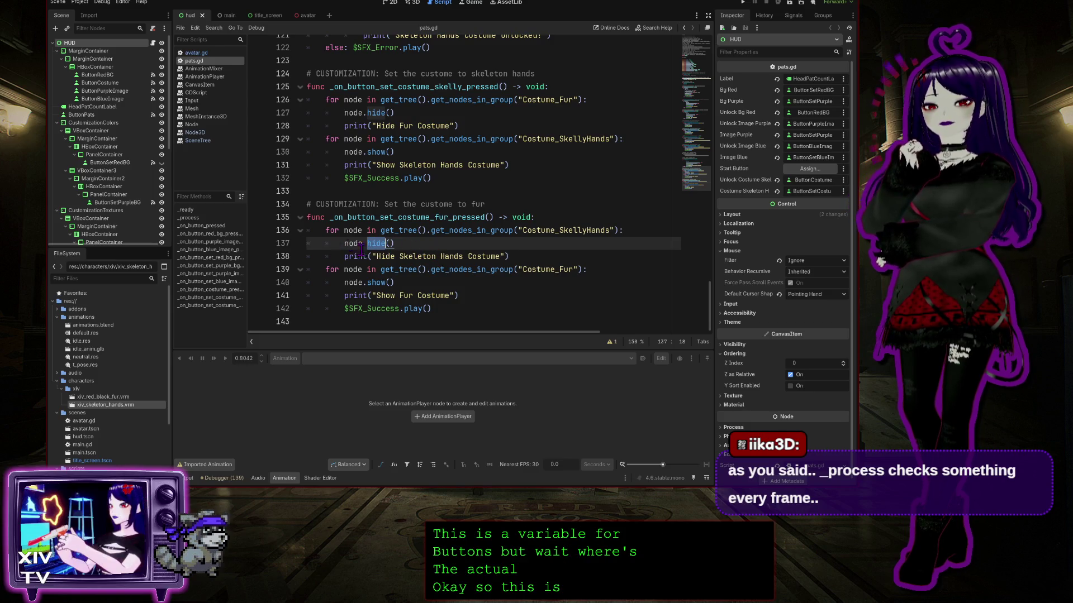
pyautogui.doubleClick(354, 244)
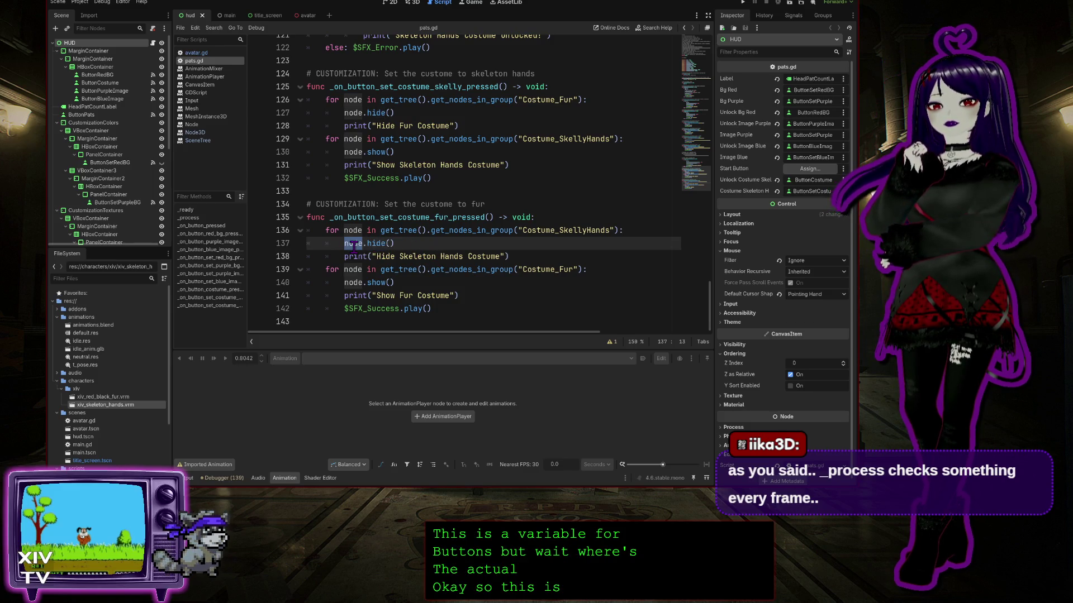
pyautogui.doubleClick(477, 230)
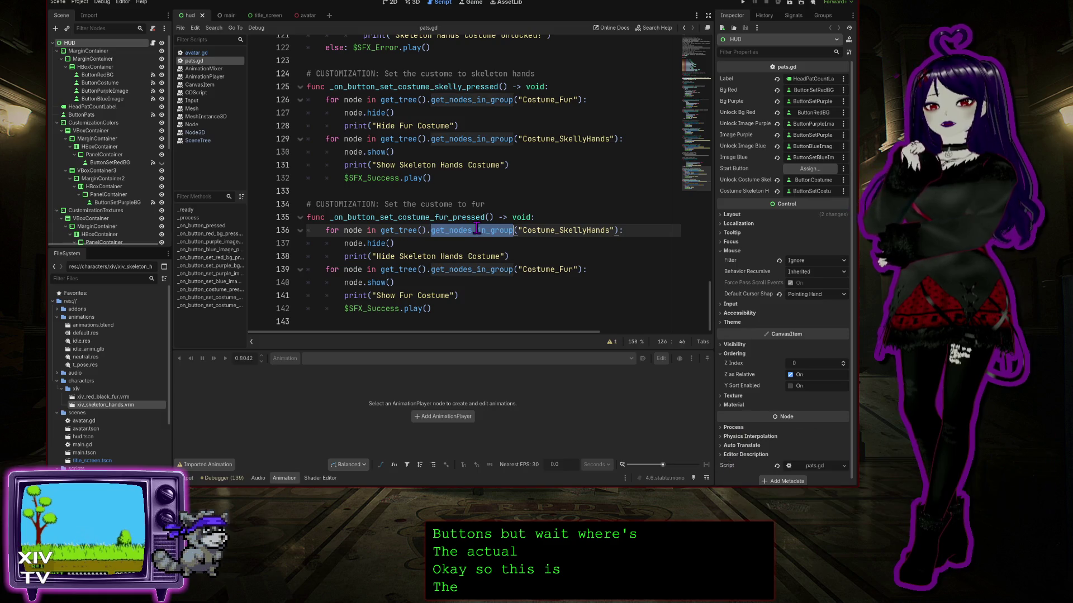
pyautogui.doubleClick(544, 230)
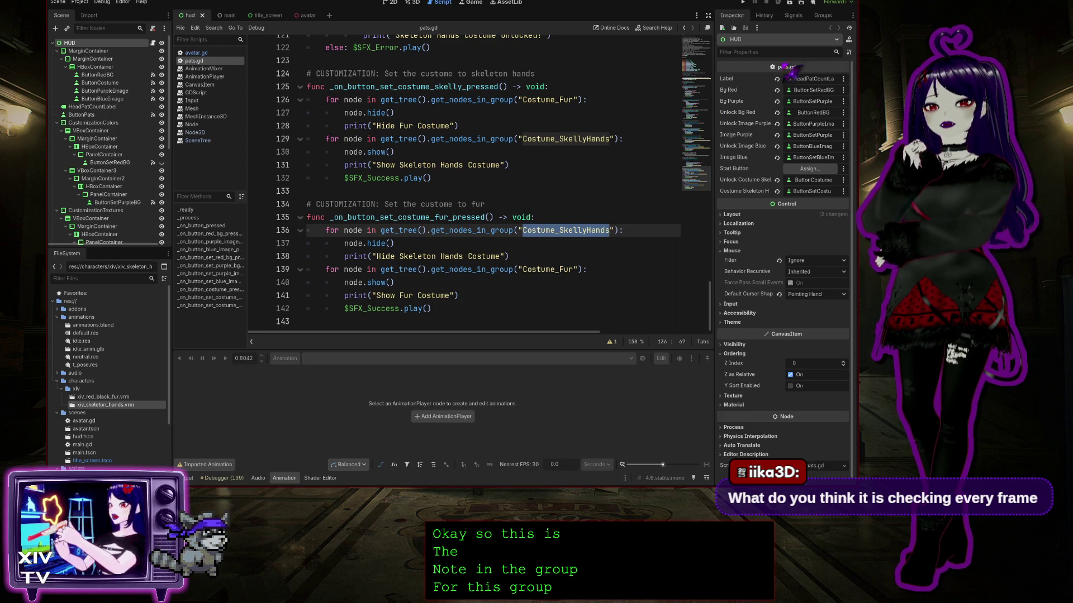
pyautogui.click(820, 16)
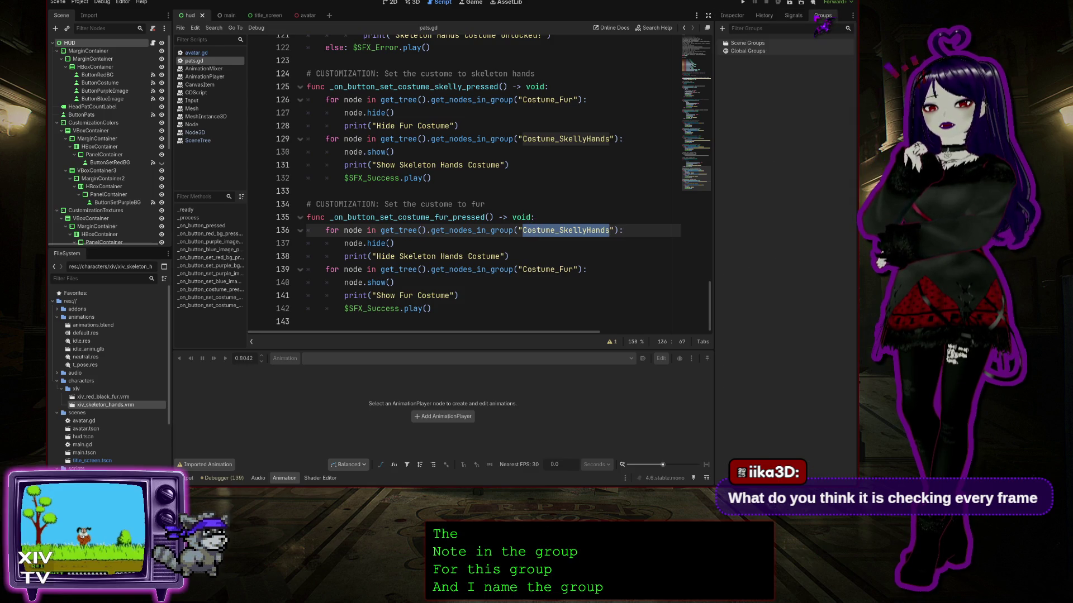
# List the main scene's node groups, then view the avatar scene's groups, including Costume_SkellyHands.
pyautogui.click(732, 15)
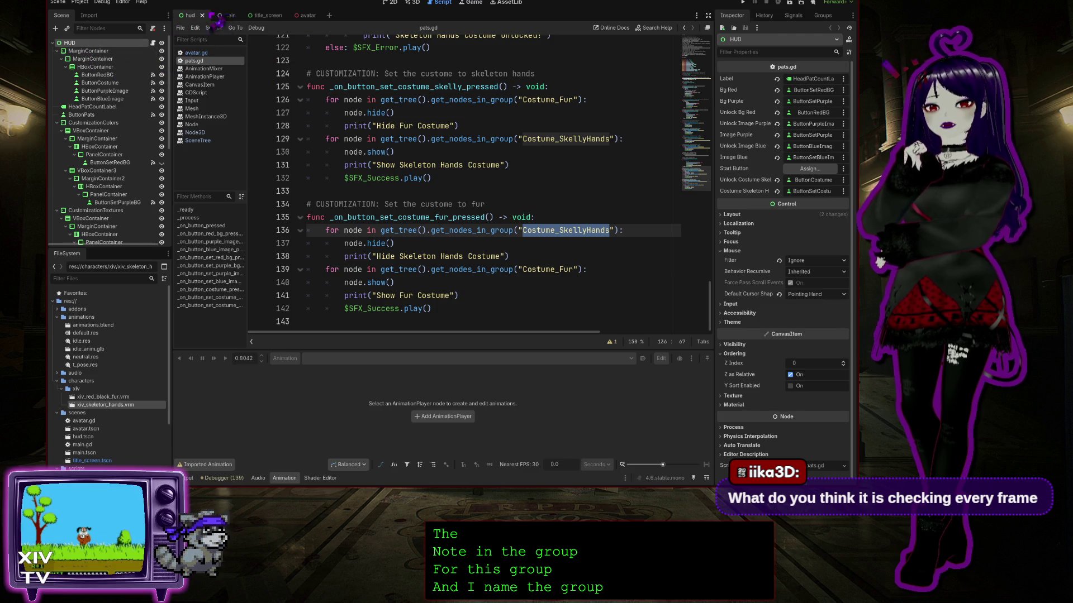
pyautogui.click(232, 14)
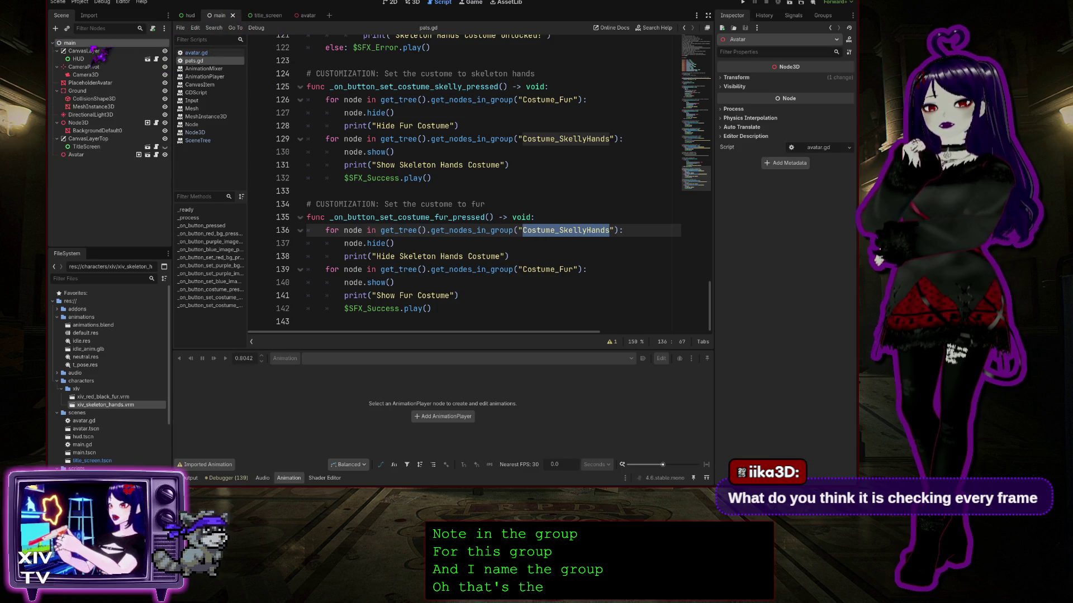
pyautogui.click(822, 16)
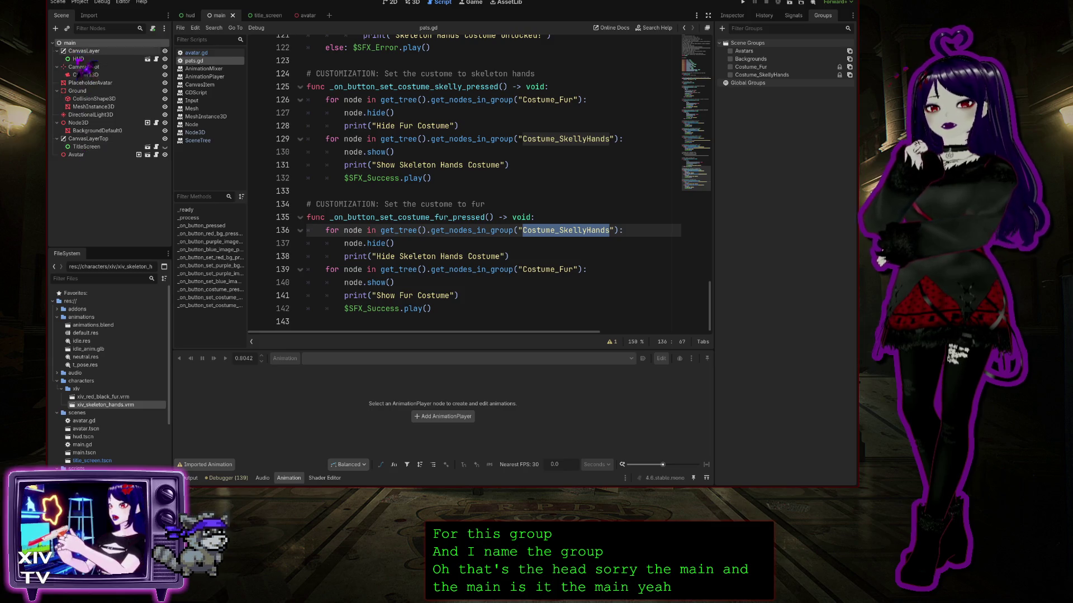
pyautogui.click(308, 16)
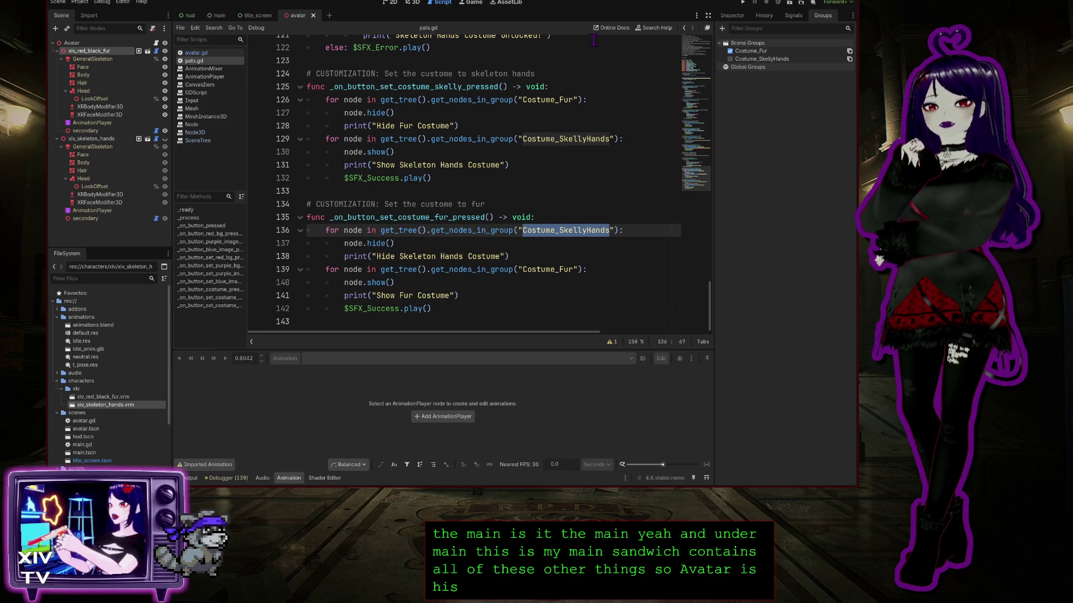
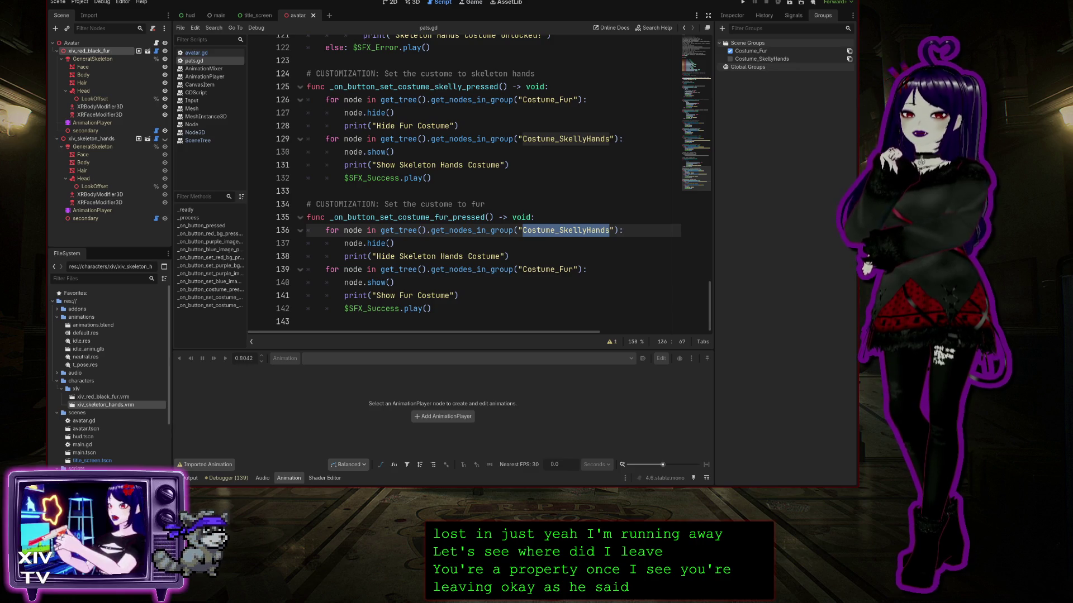
# Open avatar.gd in the script editor to view its _process animation code.
pyautogui.click(470, 2)
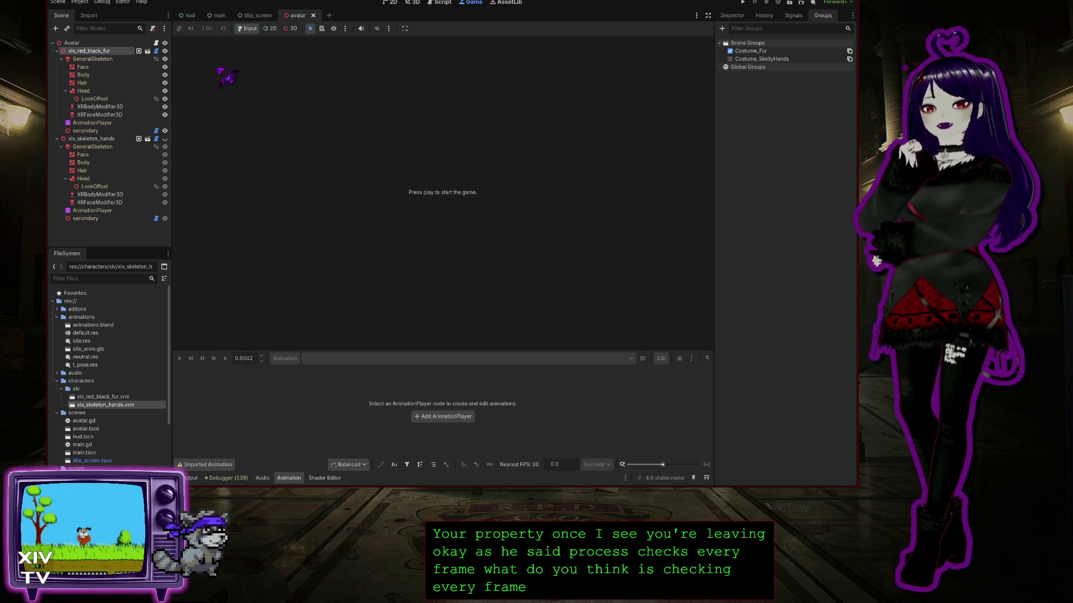
pyautogui.click(441, 3)
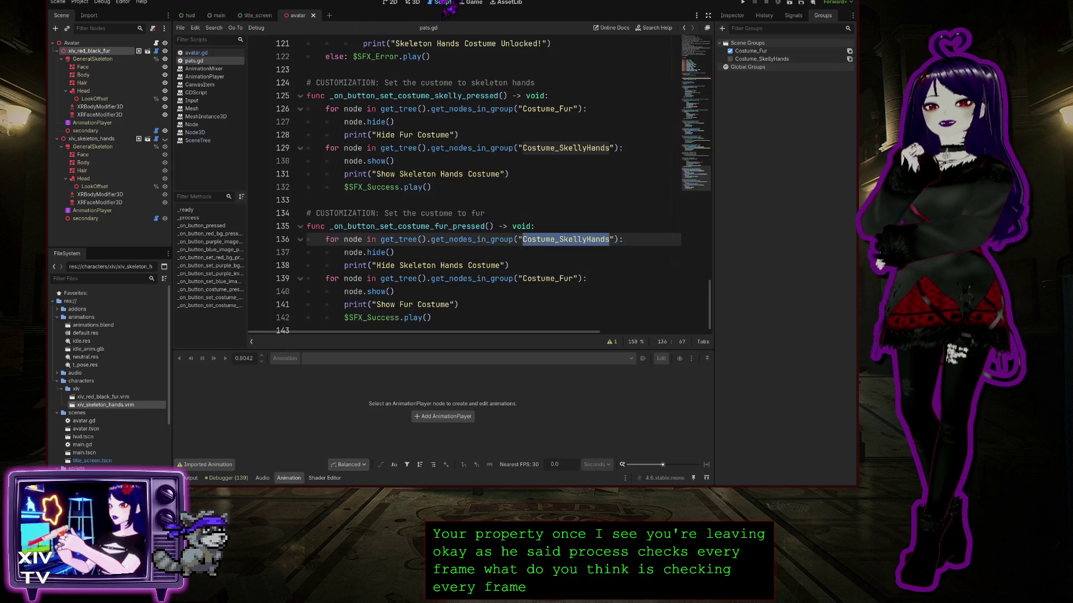
pyautogui.click(204, 53)
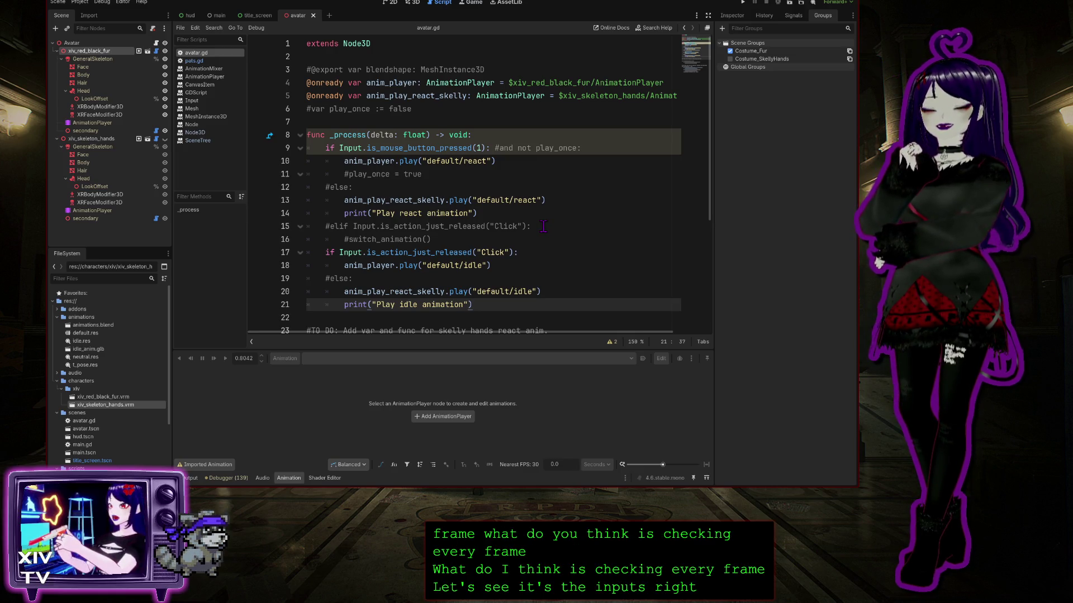
pyautogui.scroll(-4, 539, 227)
pyautogui.scroll(4, 536, 228)
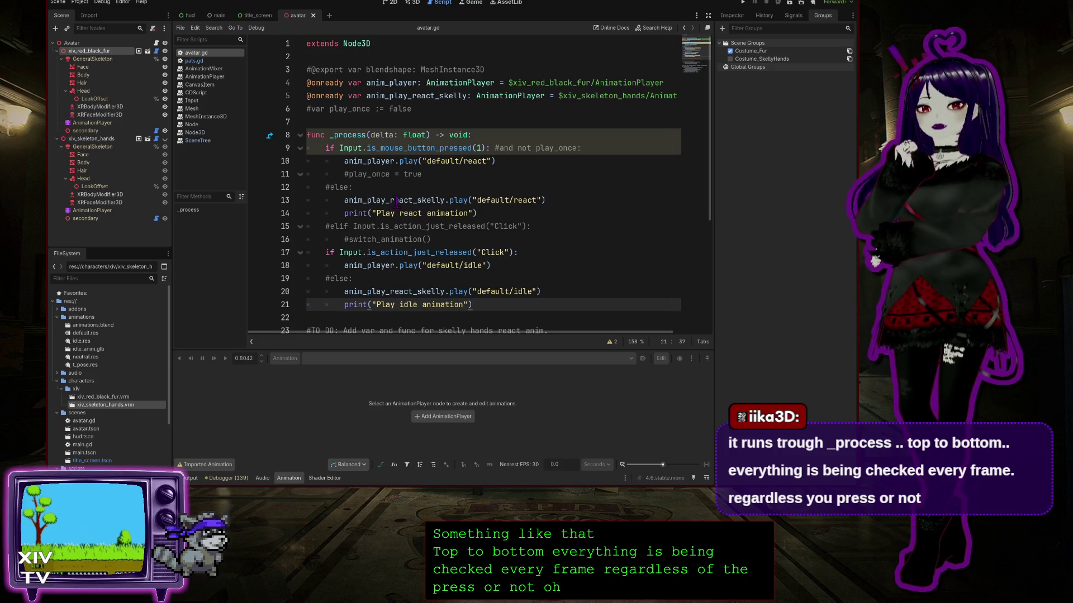
pyautogui.scroll(-3, 626, 252)
pyautogui.scroll(3, 626, 252)
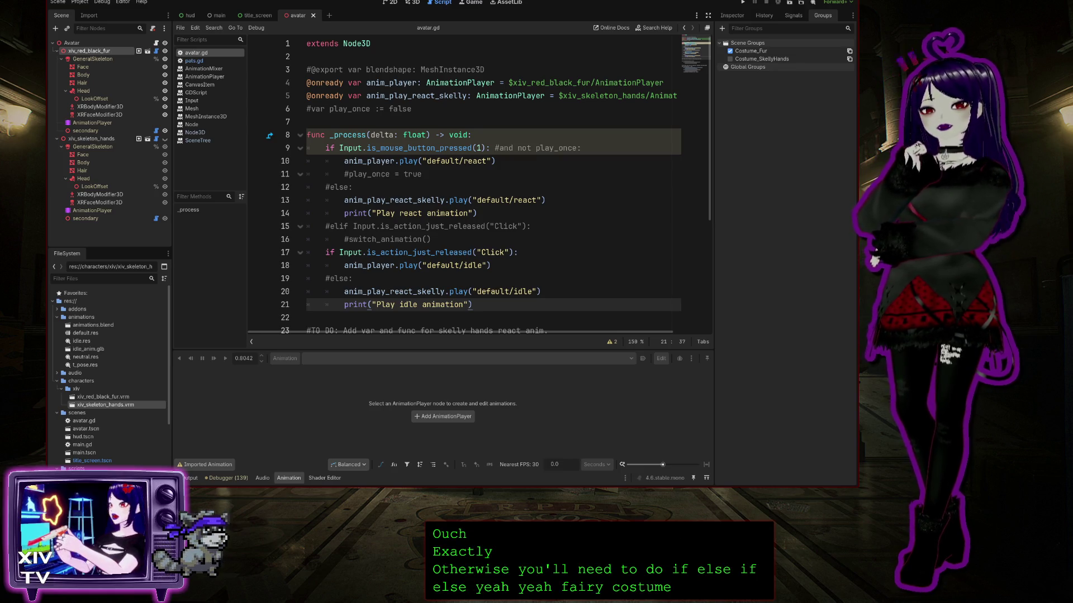
# Write _process in avatar.gd: mouse press plays default/react, Click release plays default/idle on both AnimationPlayers.
pyautogui.click(517, 162)
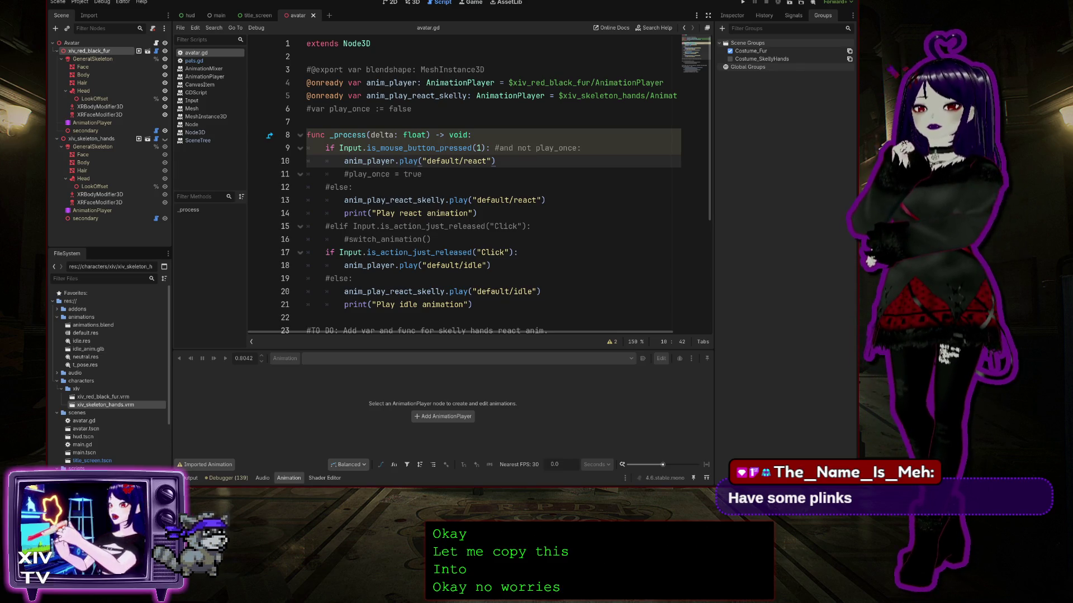
pyautogui.scroll(-4, 480, 185)
pyautogui.scroll(4, 480, 185)
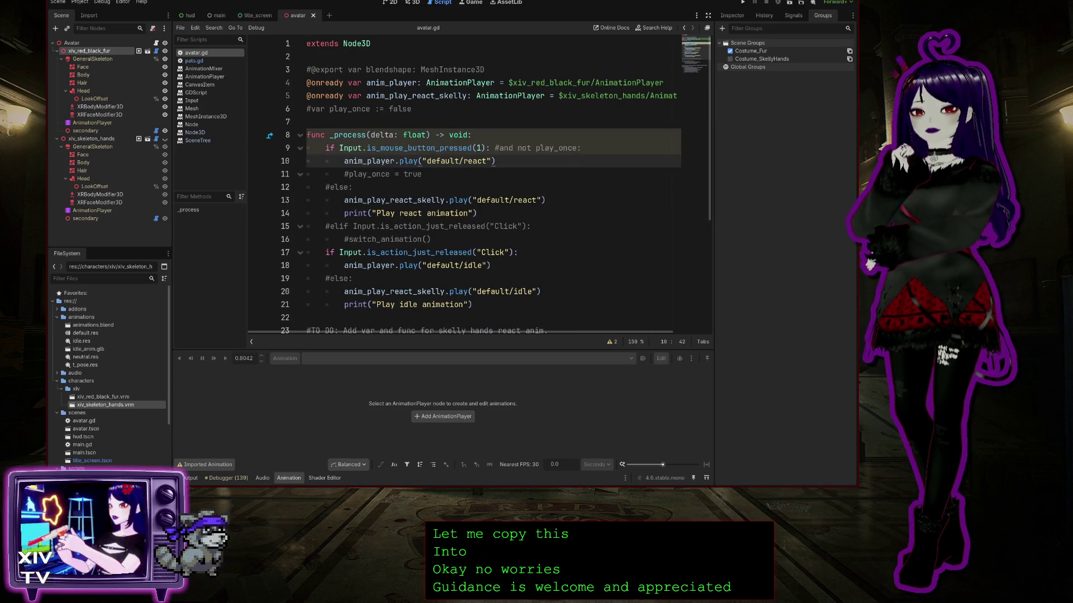
# Paste a note at the top of avatar.gd and turn it into a comment.
pyautogui.click(307, 44)
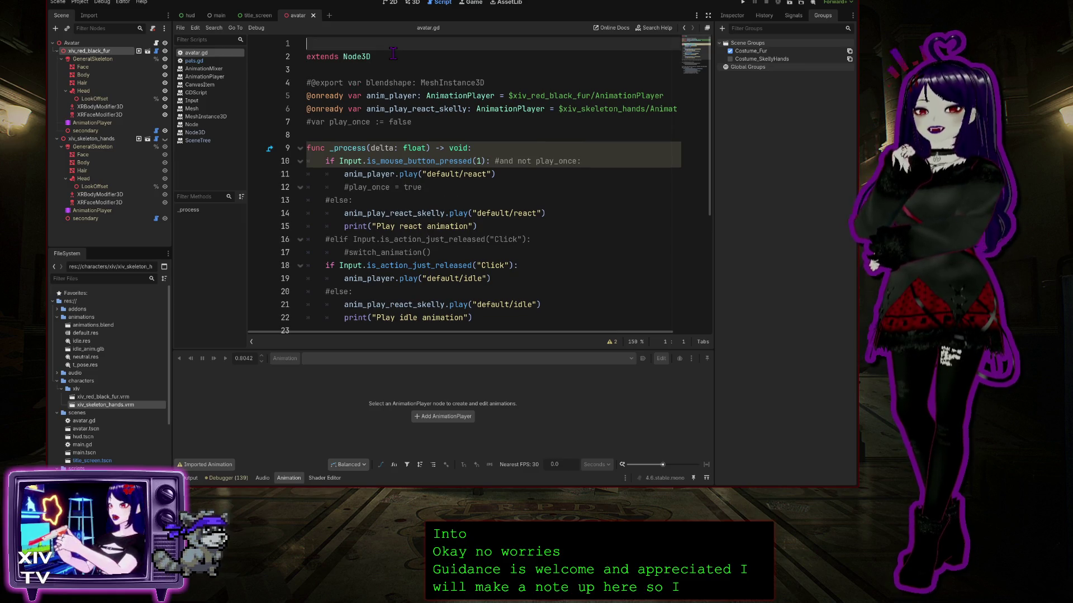
pyautogui.hotkey('ctrl', 'v')
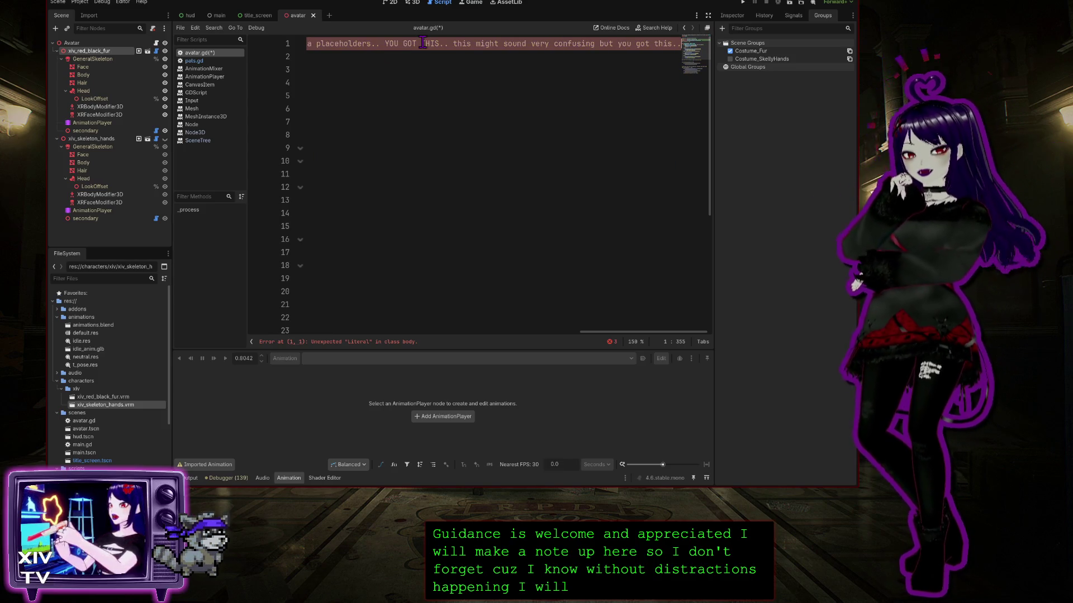
pyautogui.hotkey('ctrl', 'k')
pyautogui.moveTo(642, 332); pyautogui.dragTo(219, 324)
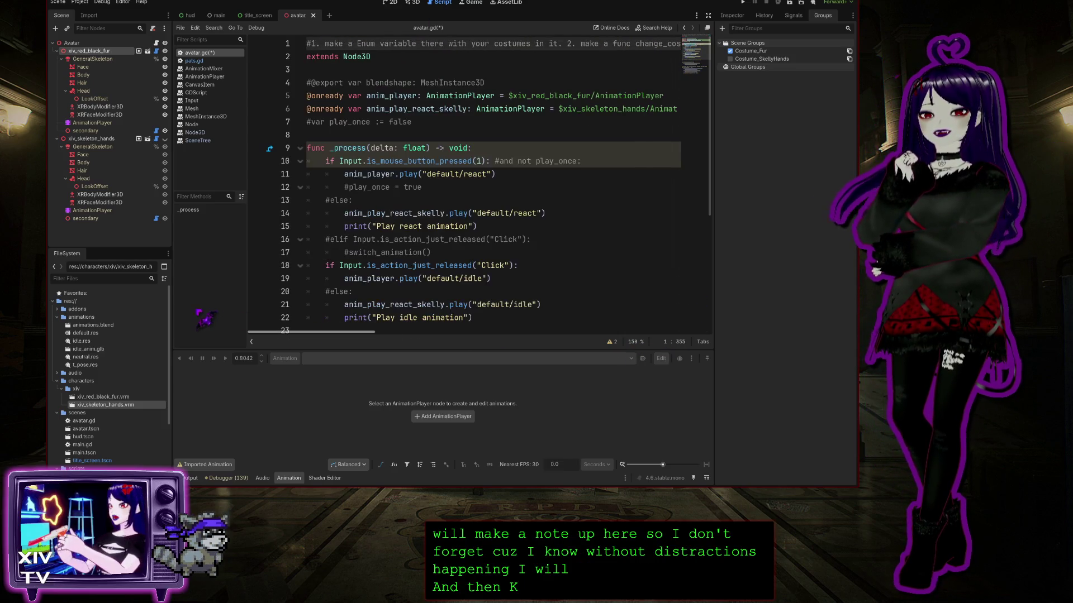
# Split note items 2, 3 and 4 onto their own commented lines.
pyautogui.click(567, 43)
pyautogui.press('Return')
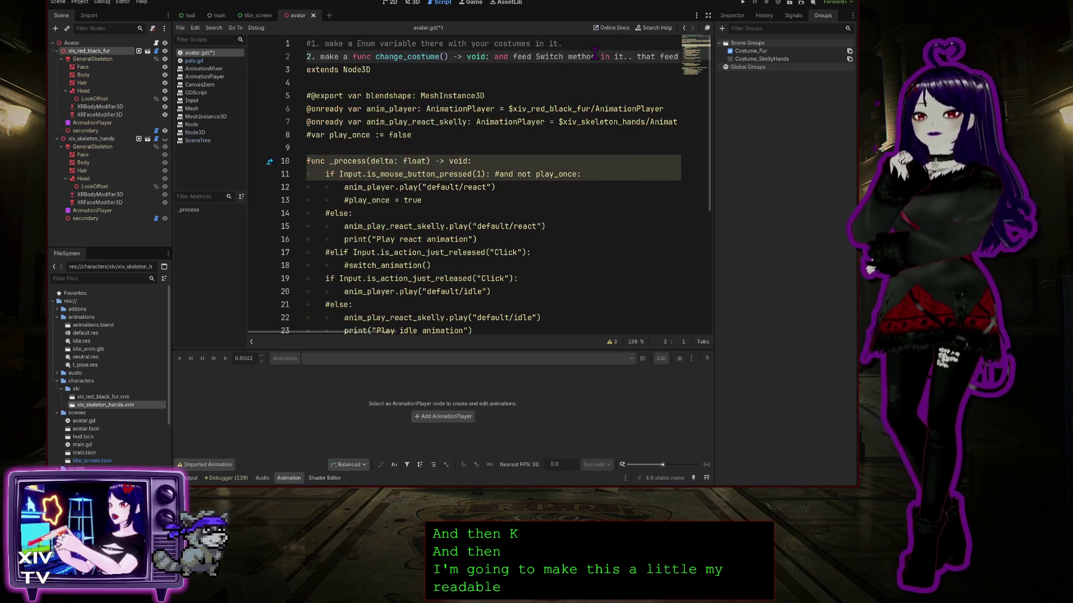
pyautogui.write('#')
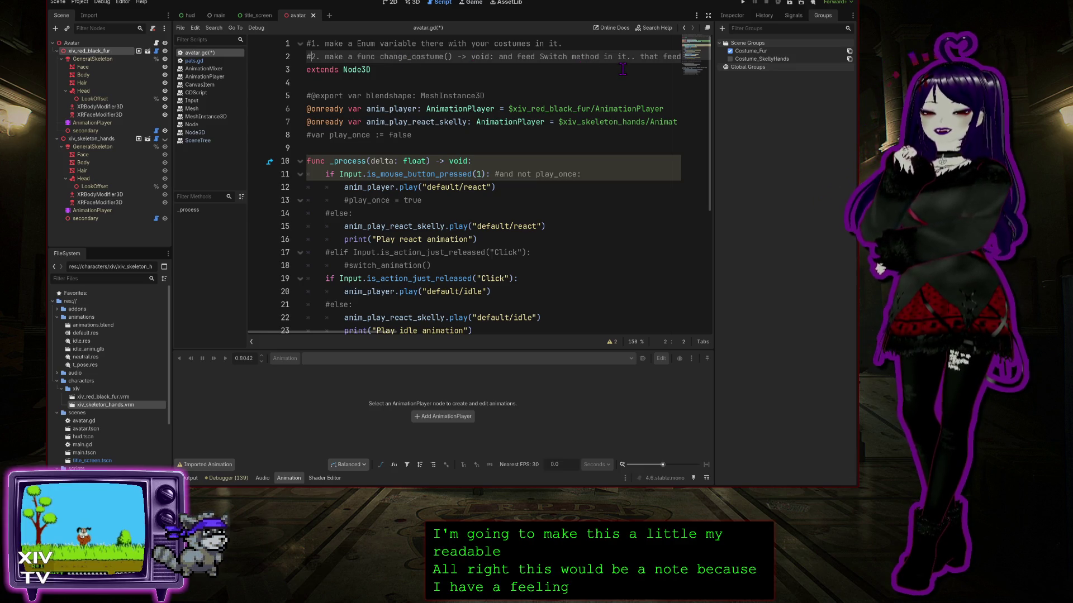
pyautogui.click(640, 56)
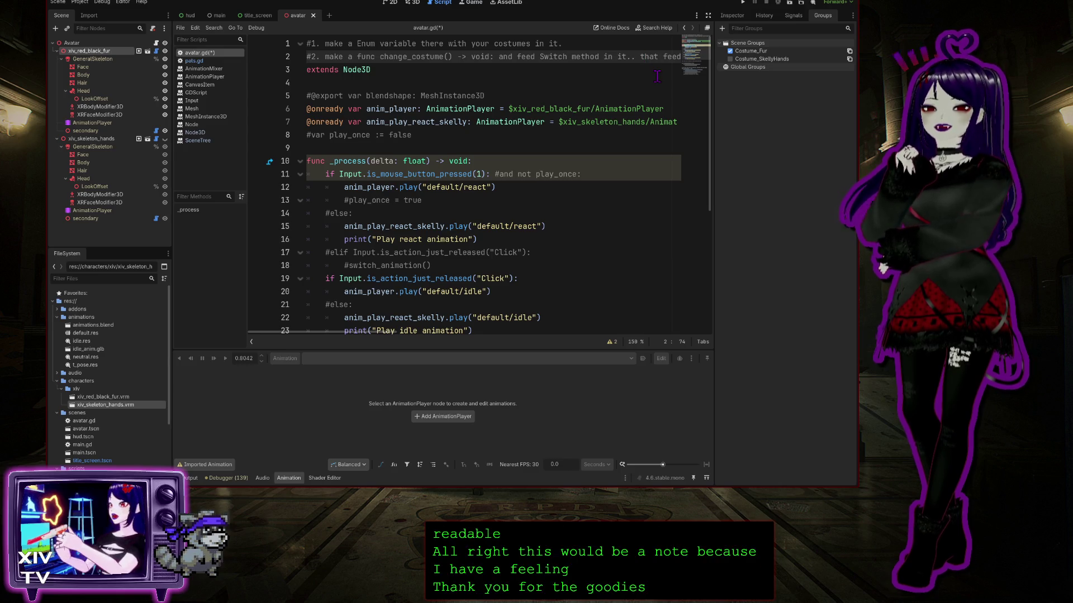
pyautogui.press('Return')
pyautogui.write('#')
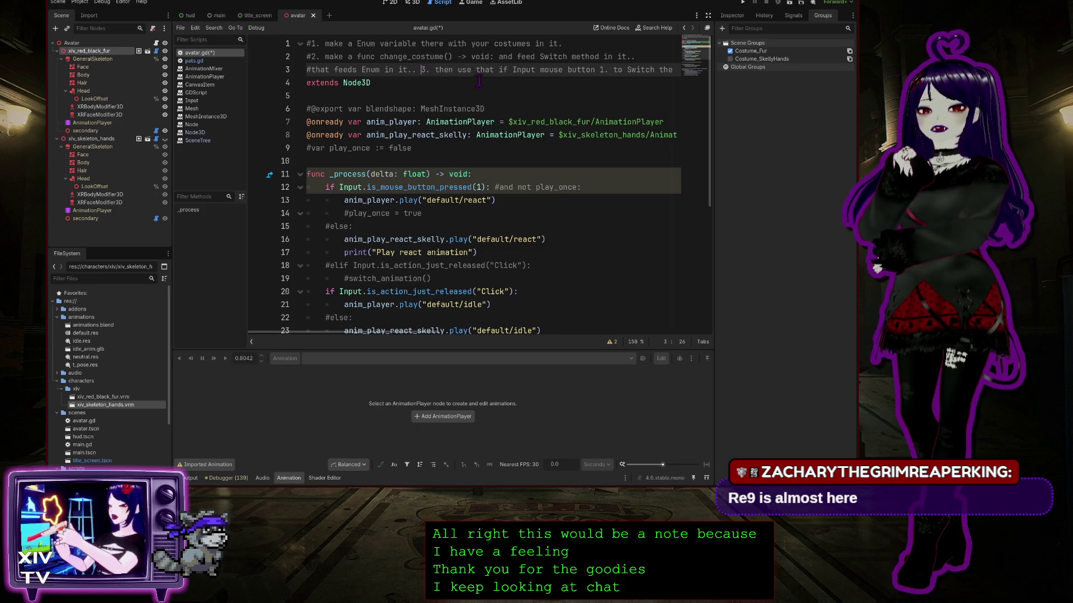
pyautogui.press('Return')
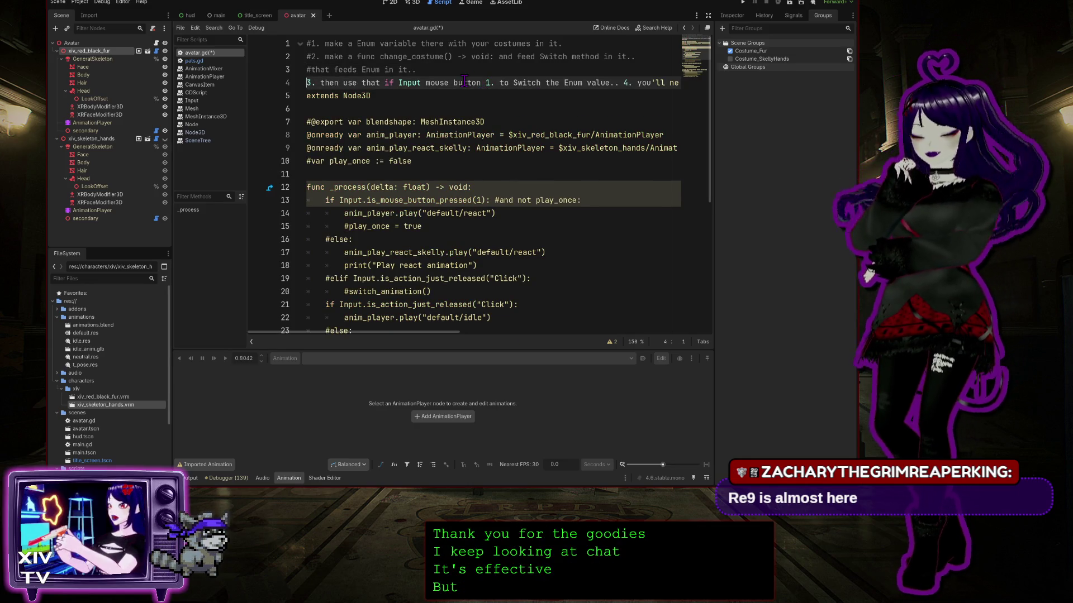
pyautogui.write('#')
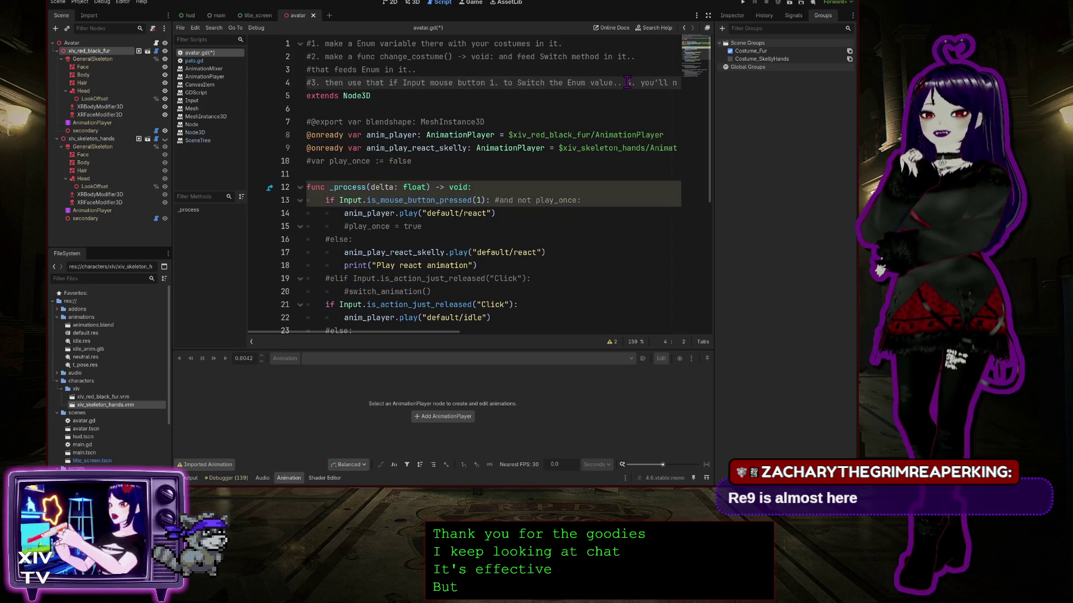
pyautogui.press('Return')
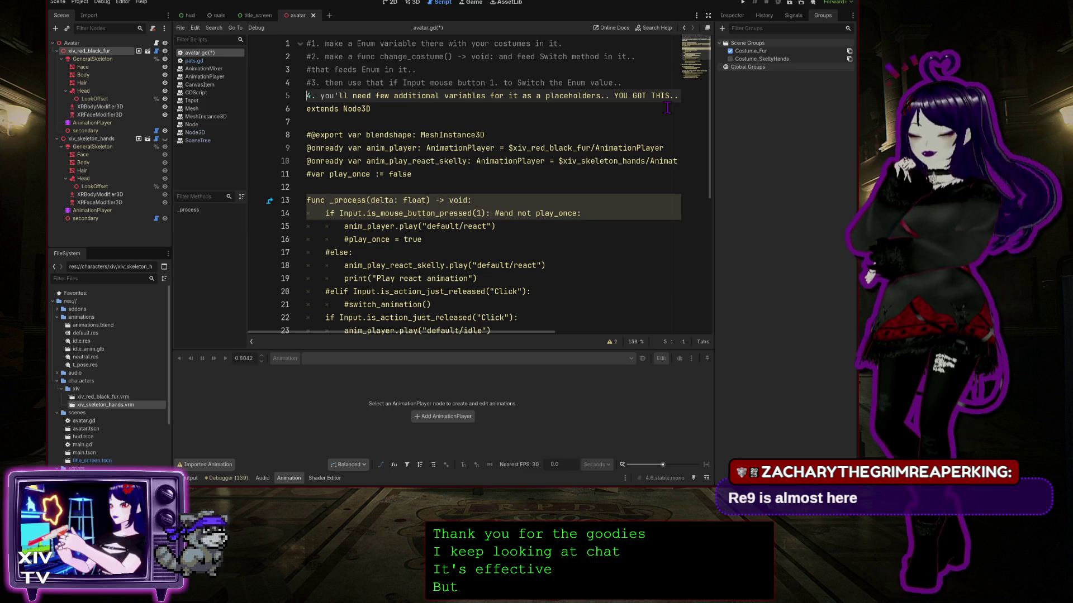
pyautogui.write('#')
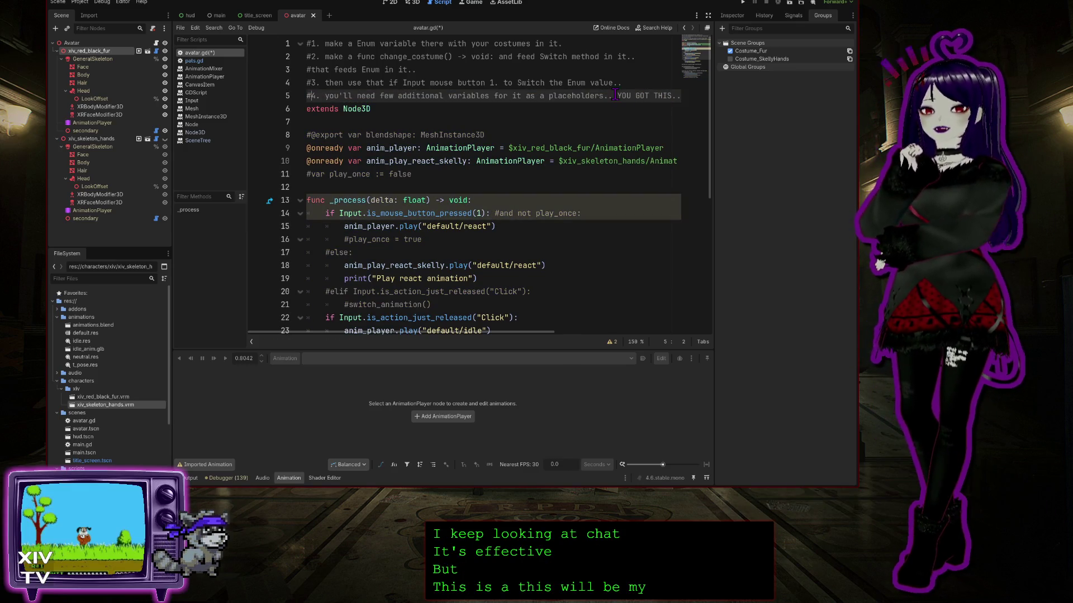
# Delete the 'YOU GOT THIS..' encouragement line so the comment ends at 'placeholders..'.
pyautogui.press('Return')
pyautogui.click(609, 108)
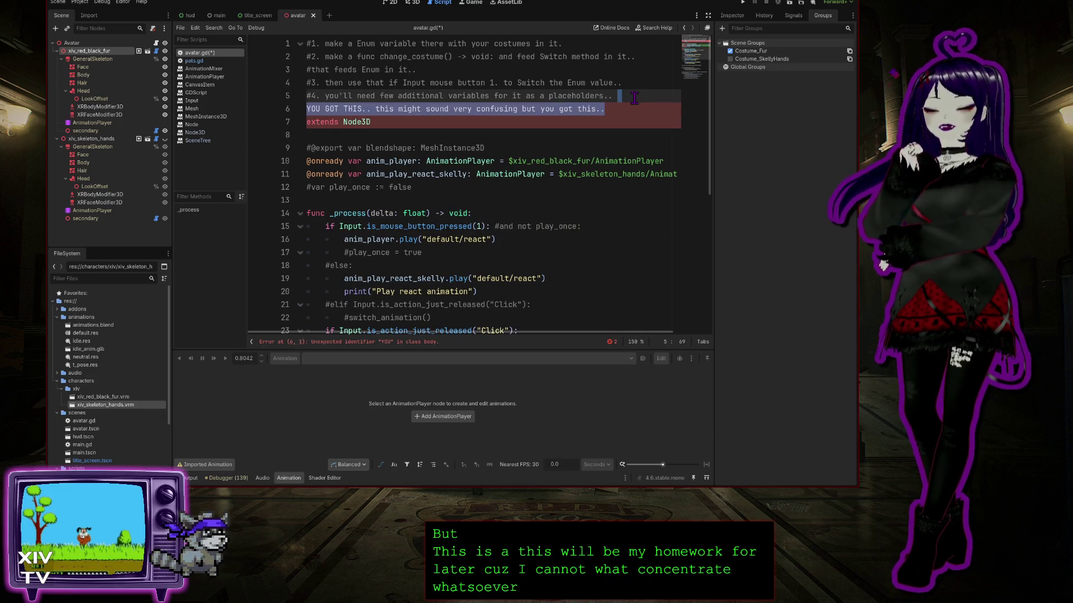
pyautogui.press('BackSpace')
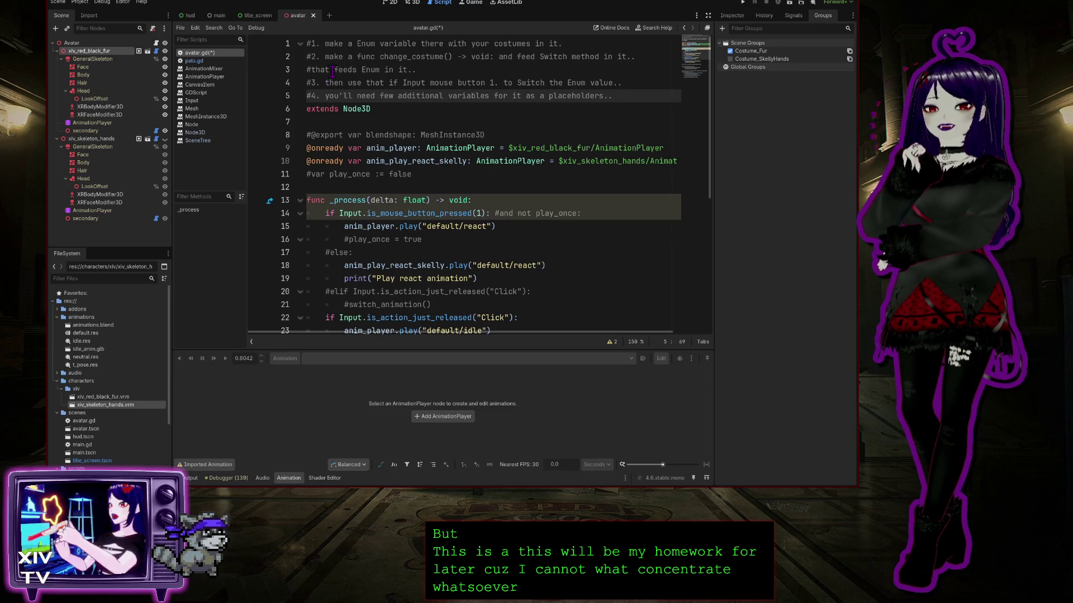
pyautogui.click(484, 58)
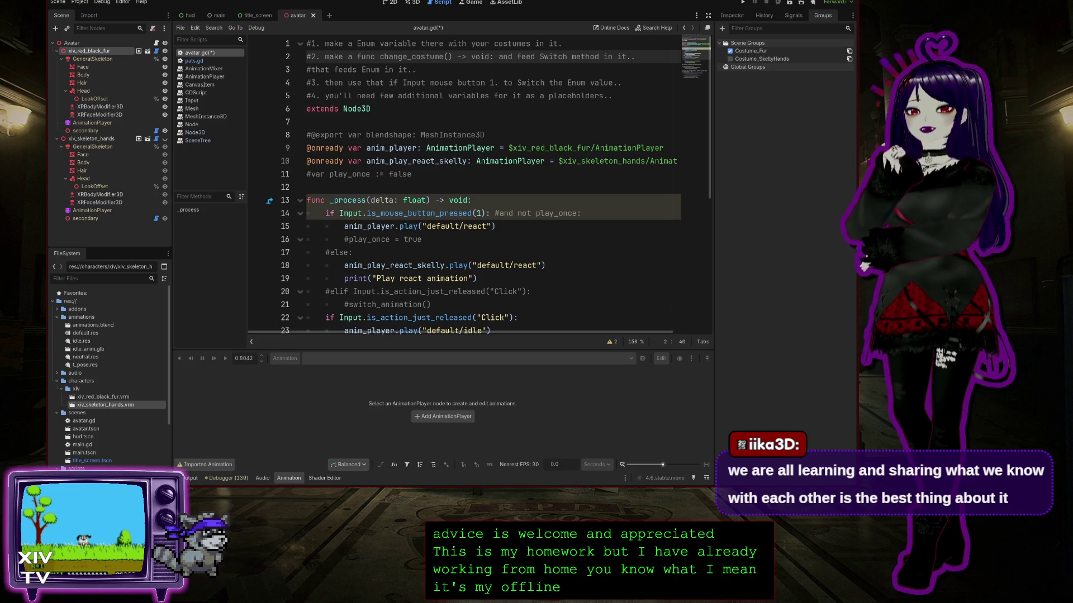
# Save avatar.gd and the scene with Ctrl+S.
pyautogui.click(434, 70)
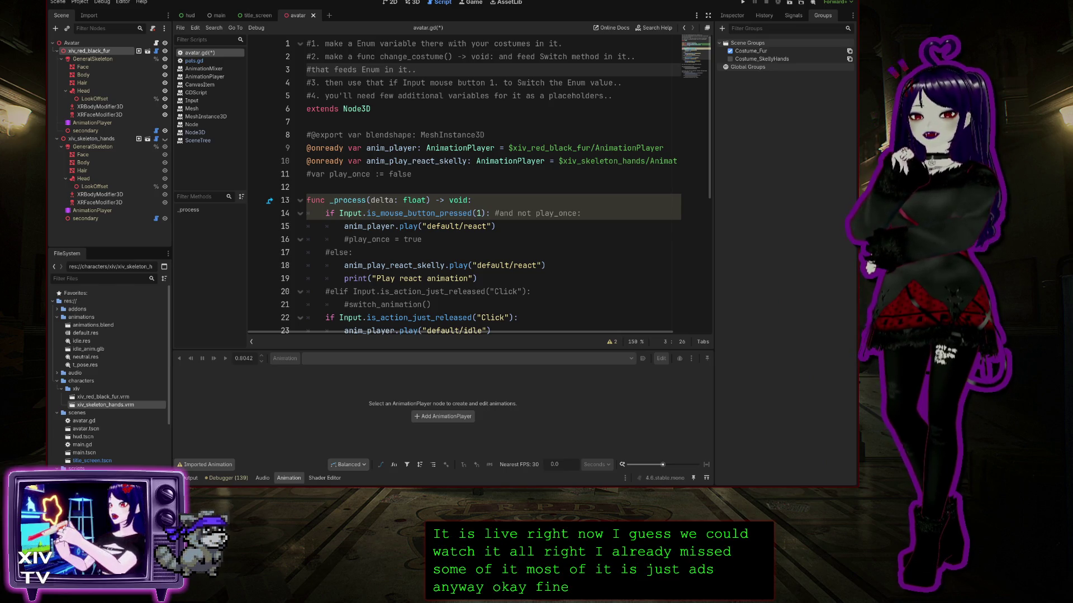
pyautogui.click(424, 182)
pyautogui.hotkey('ctrl', 's')
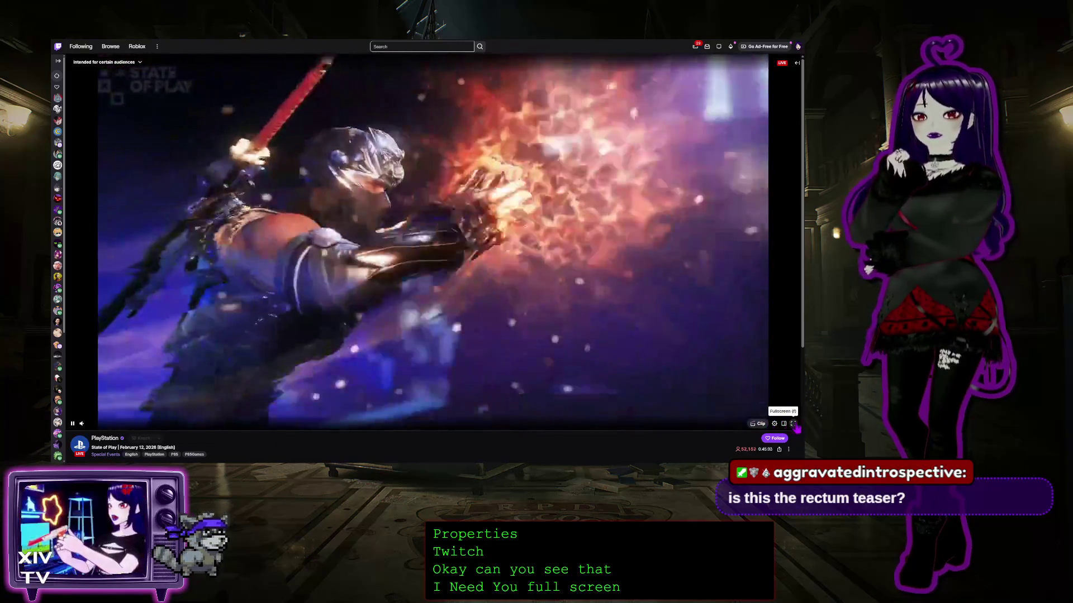
# Switch the Twitch State of Play stream to fullscreen and check its volume level.
pyautogui.click(793, 424)
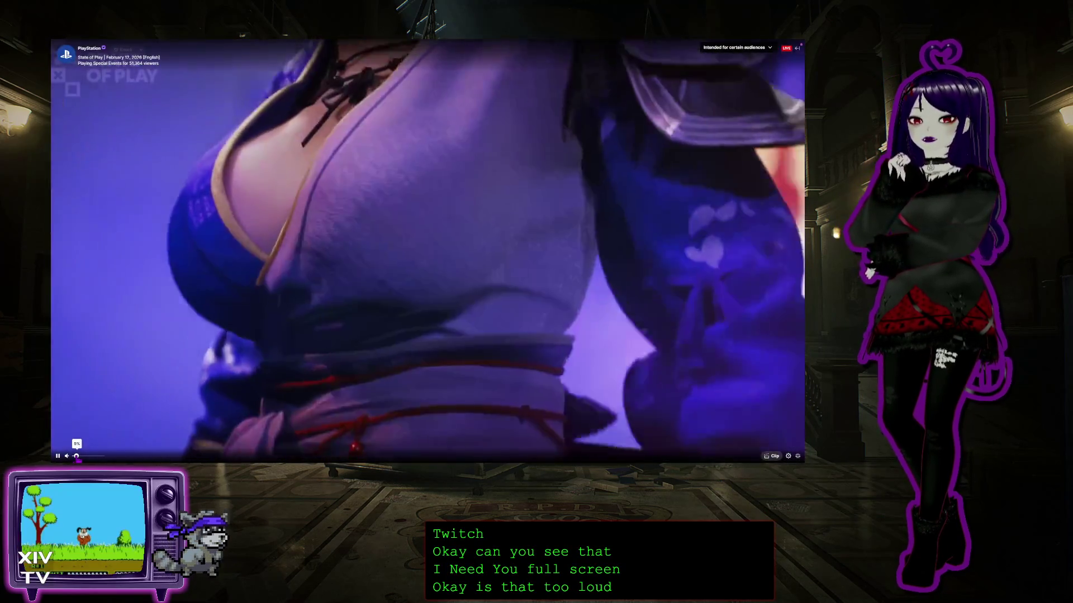
pyautogui.click(76, 457)
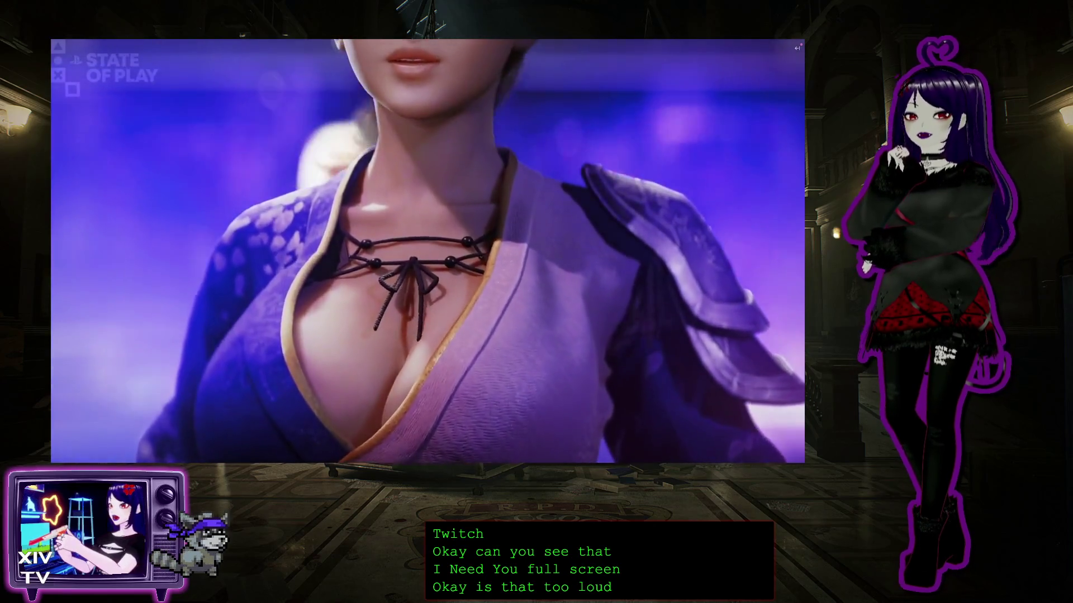